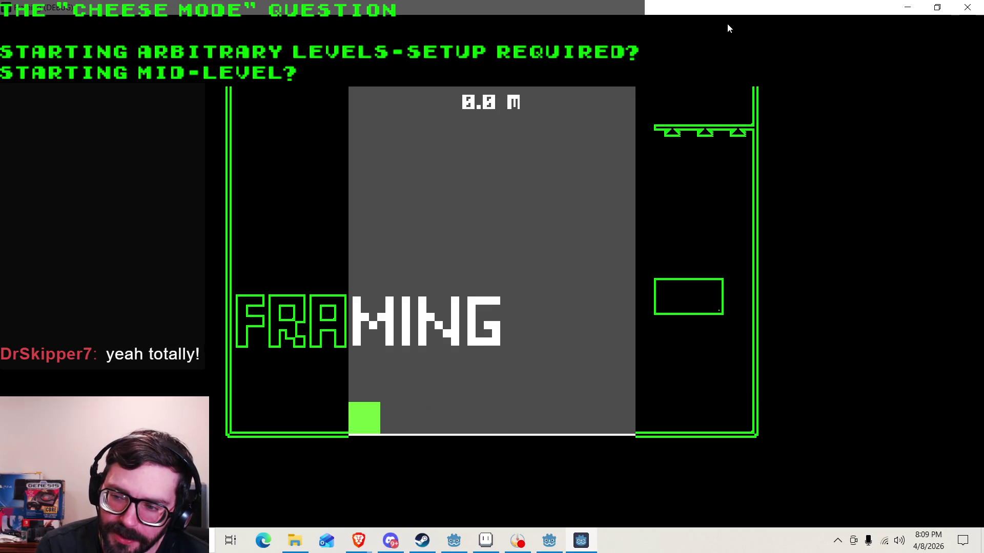
Walk the player square right toward the right wall and jump twice, climbing to about 5.7 m.
key("Right")
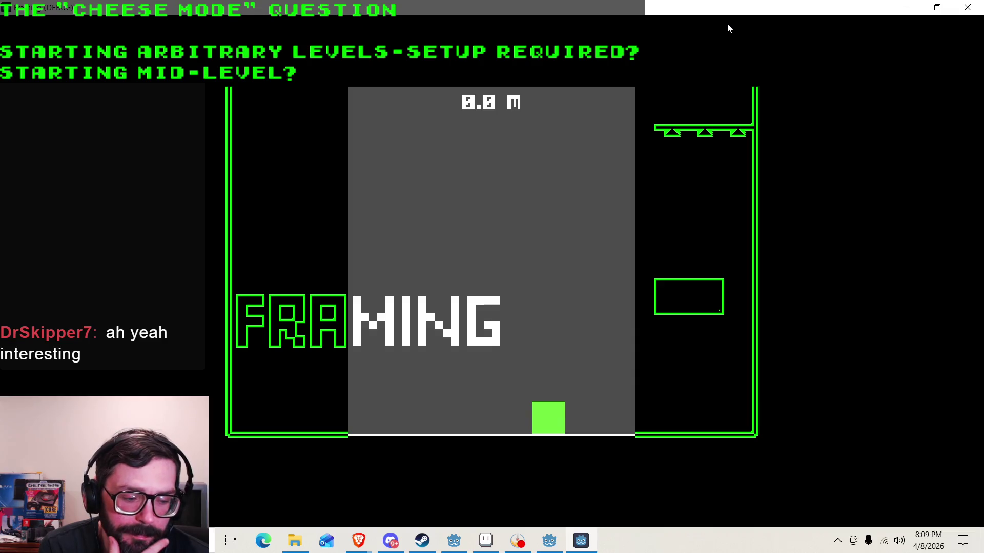
key("Right")
key("space")
key("space")
key("space")
Jump and steer the player up through the lower rooms via the arrow and spike-lined platforms.
key("Right")
key("Left")
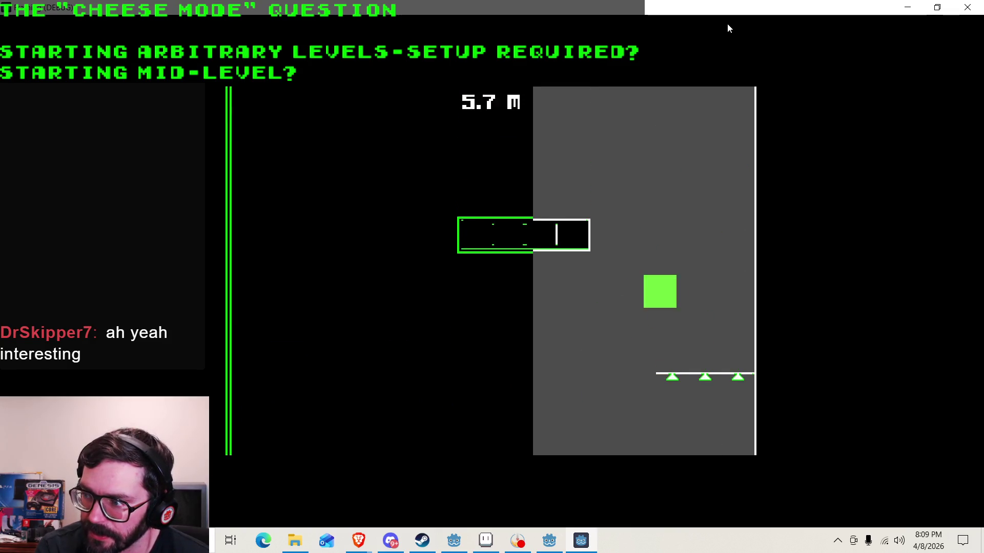
key("space")
key("Right")
key("Left")
key("space")
key("space")
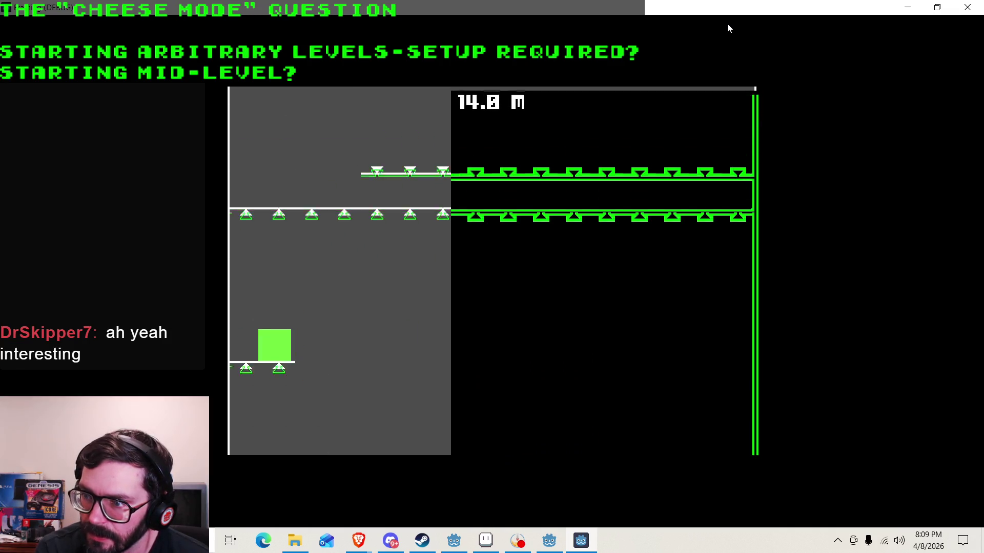
key("Right")
key("Right")
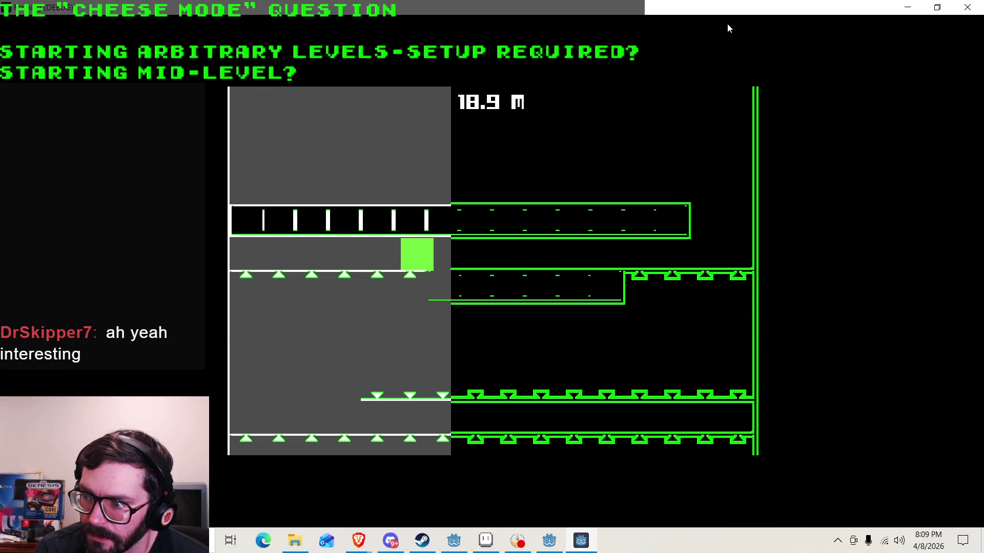
key("Left")
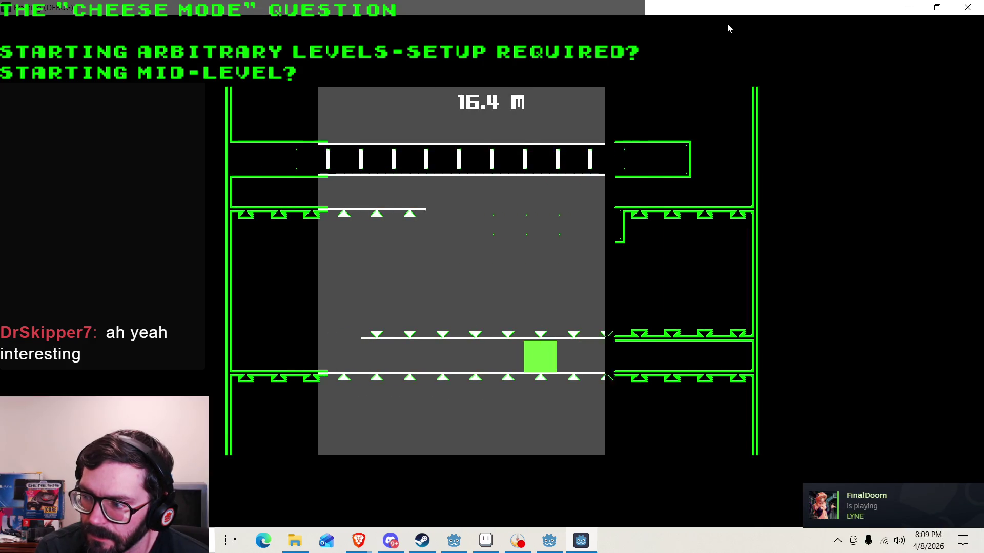
key("space")
key("Right")
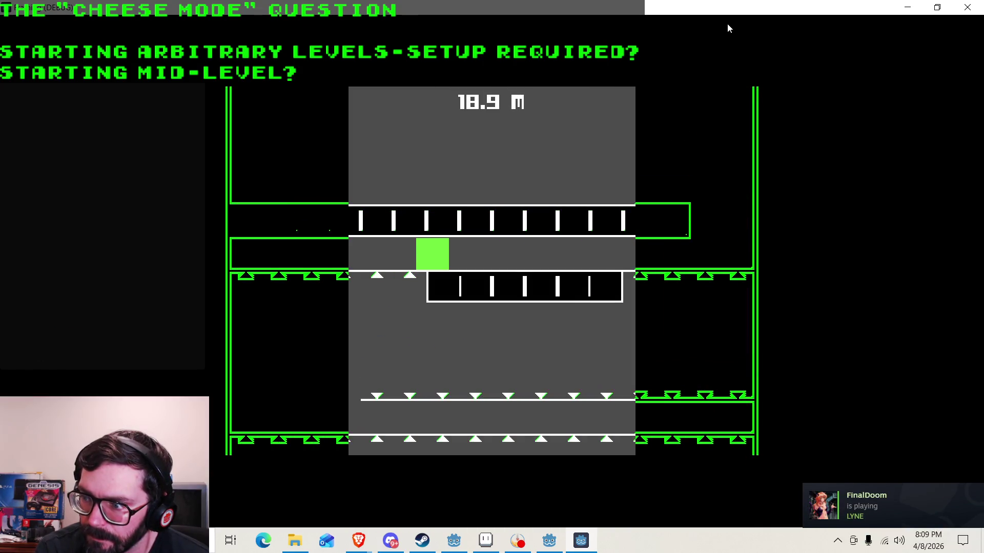
key("Right")
key("space")
key("Left")
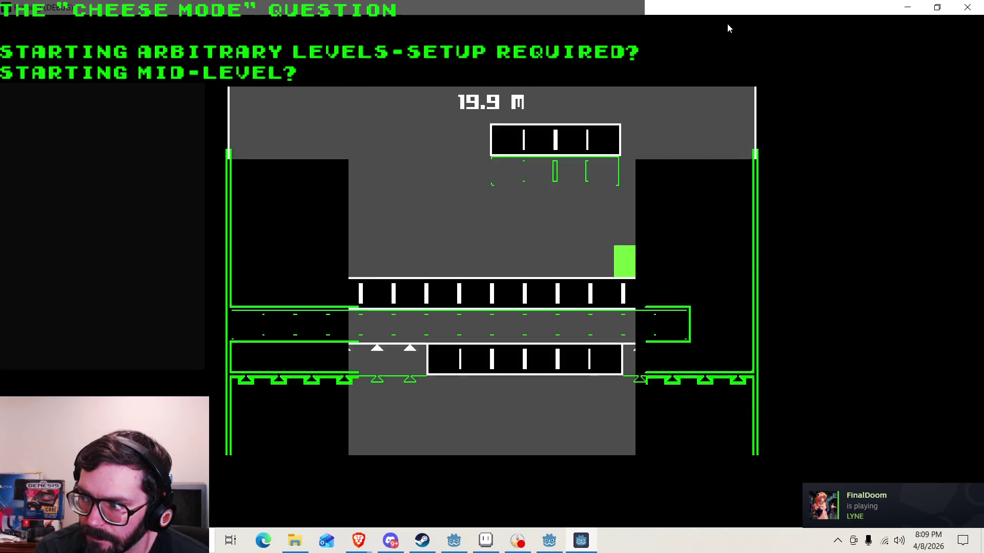
key("space")
key("space")
key("Right")
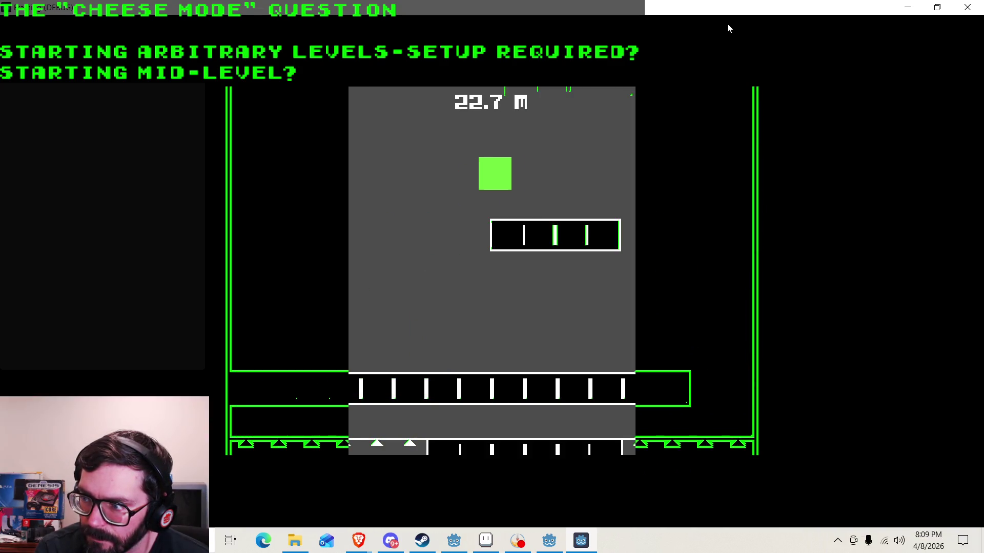
key("space")
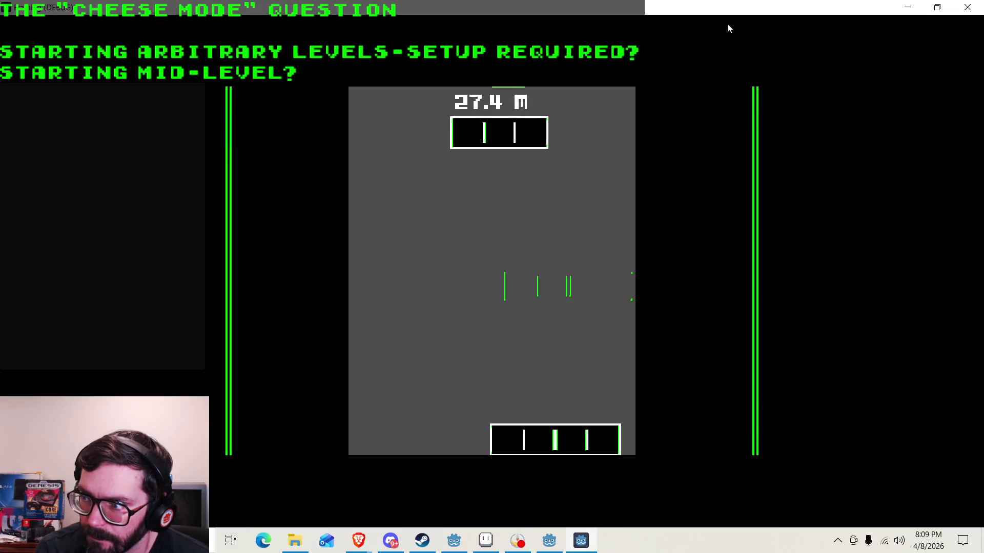
key("space")
key("Left")
key("space")
key("Right")
key("space")
key("Right")
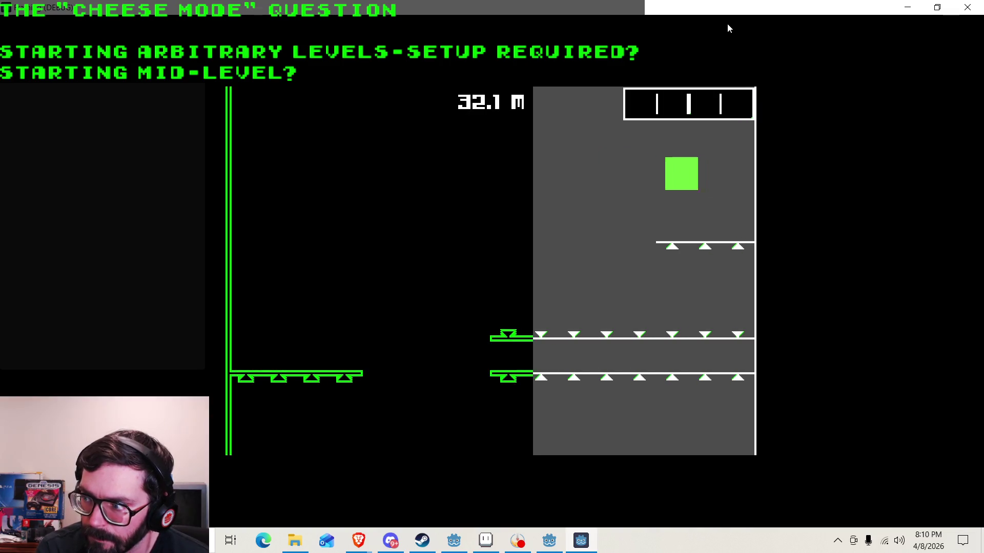
key("space")
key("Left")
key("Left")
key("space")
key("Right")
key("space")
key("Right")
key("space")
key("Left")
key("space")
key("space")
key("Right")
key("Left")
key("Right")
key("Right")
key("space")
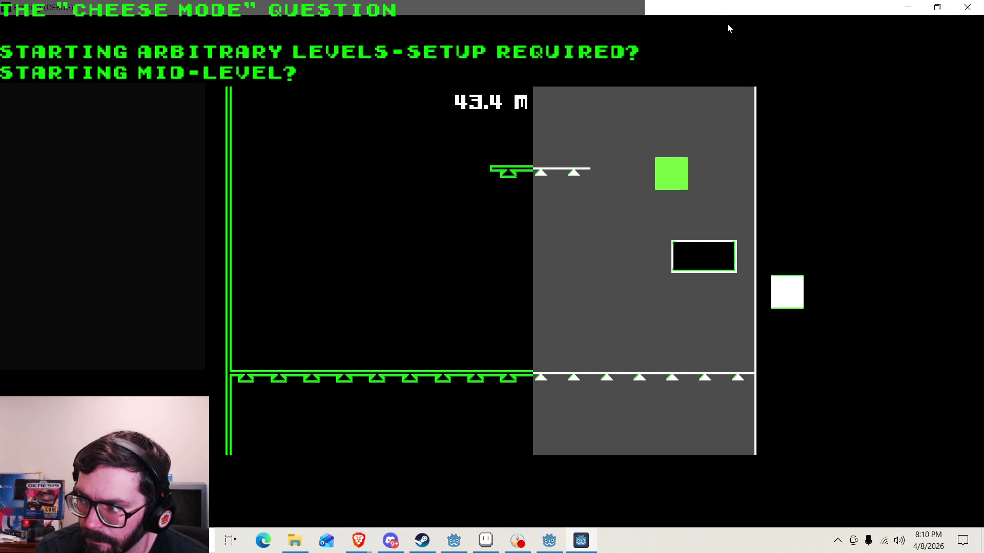
Keep climbing the upper rooms until dying at 68.1 m, then retry and close the game window.
key("Right")
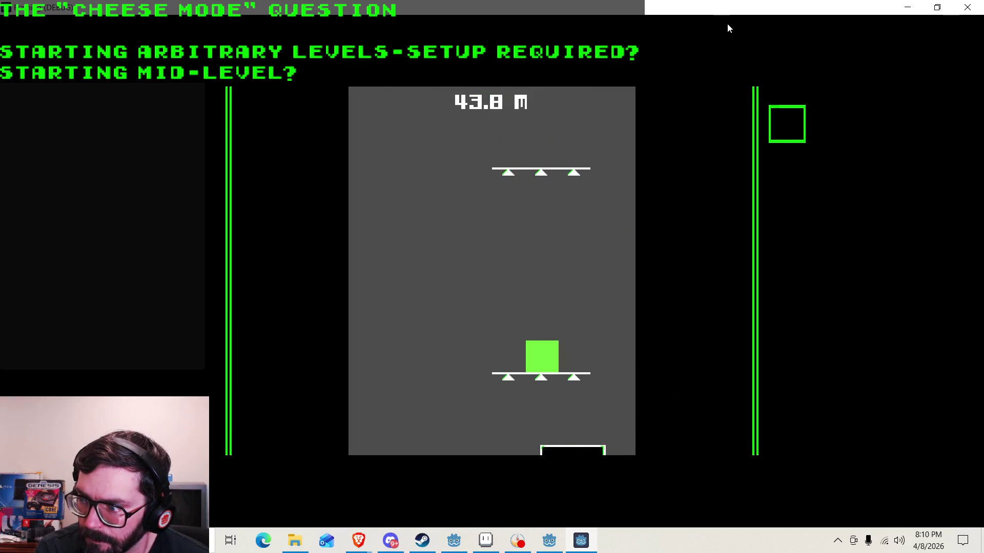
key("space")
key("Left")
key("Right")
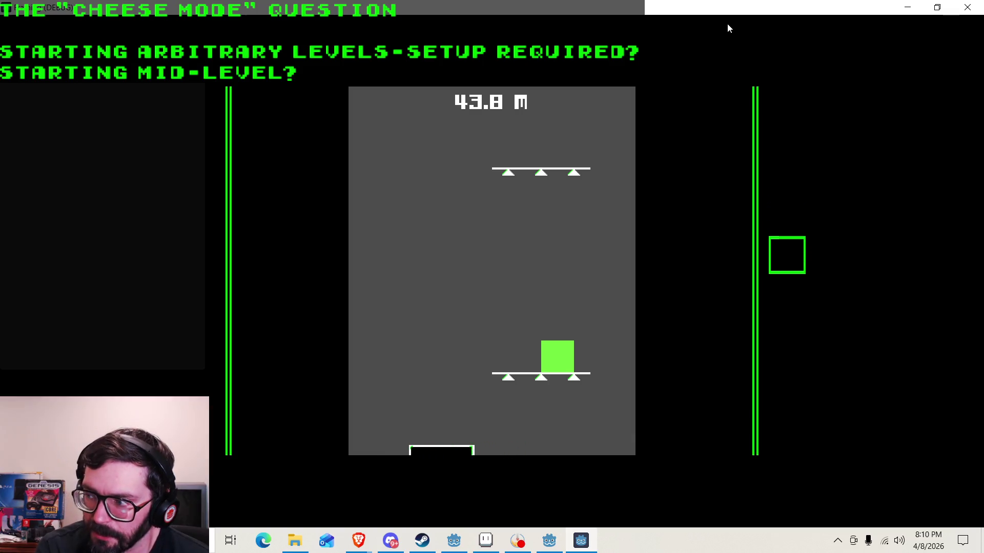
key("space")
key("Right")
key("space")
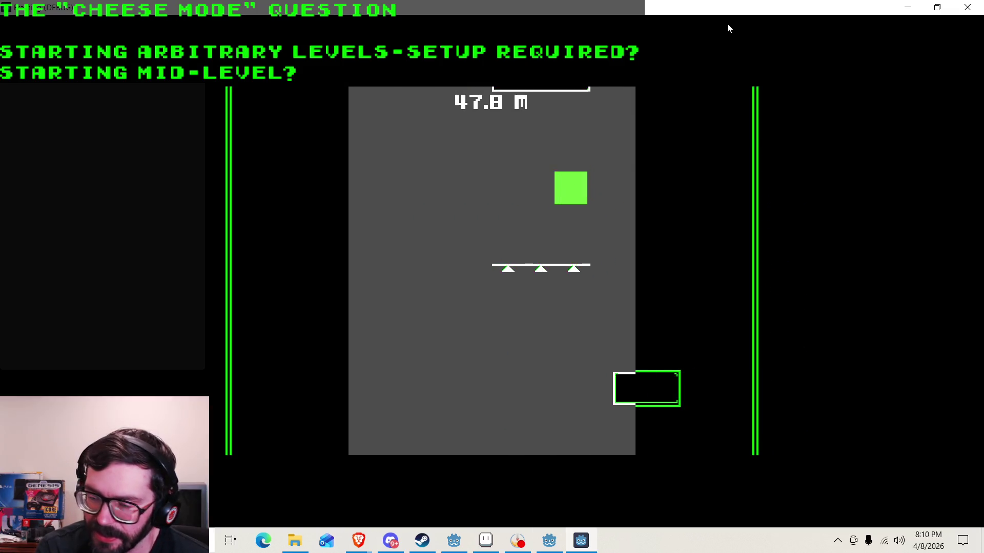
key("Left")
key("space")
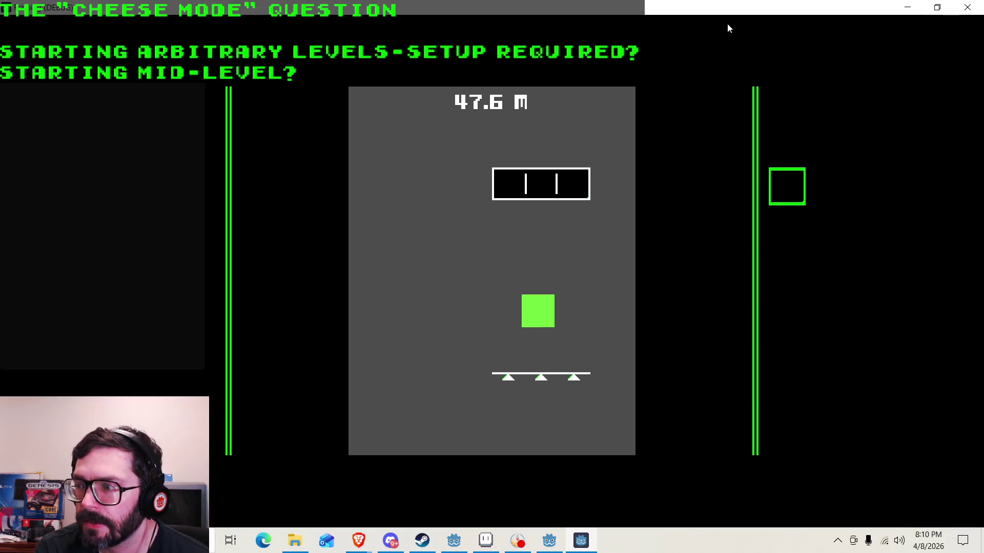
key("Right")
key("space")
key("Right")
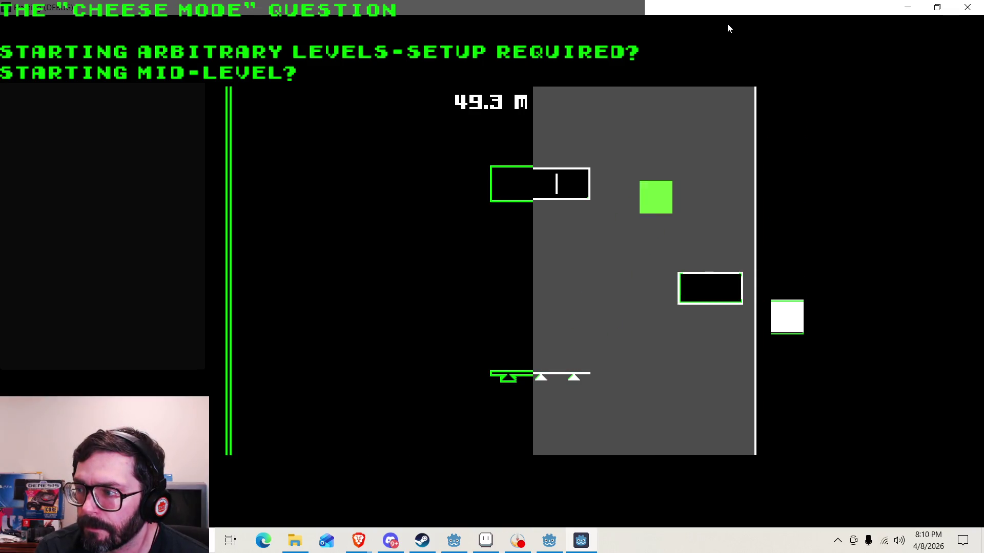
key("Right")
key("Left")
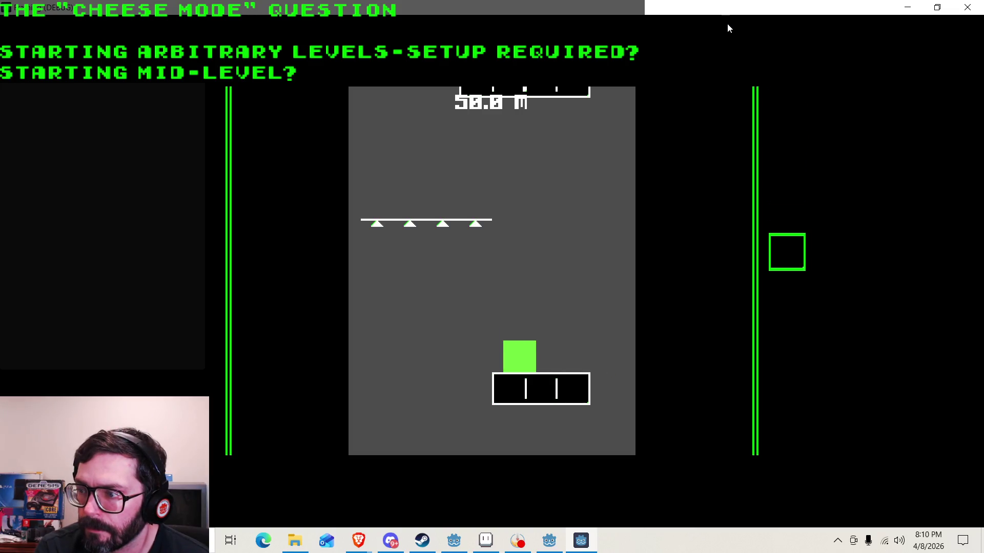
key("space")
key("Left")
key("space")
key("Right")
key("space")
key("Left")
key("Right")
key("Left")
key("Right")
key("Left")
key("space")
key("Right")
key("space")
key("Right")
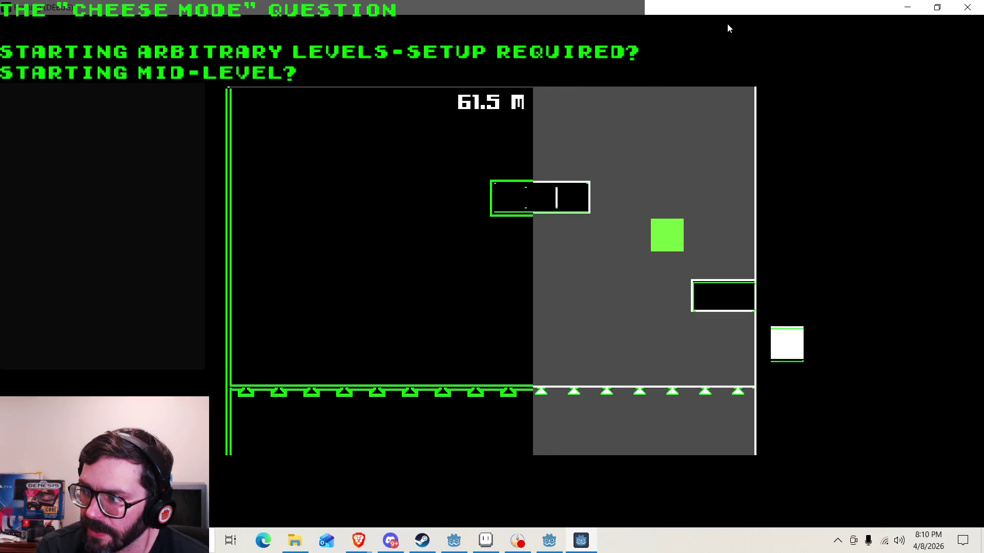
key("Left")
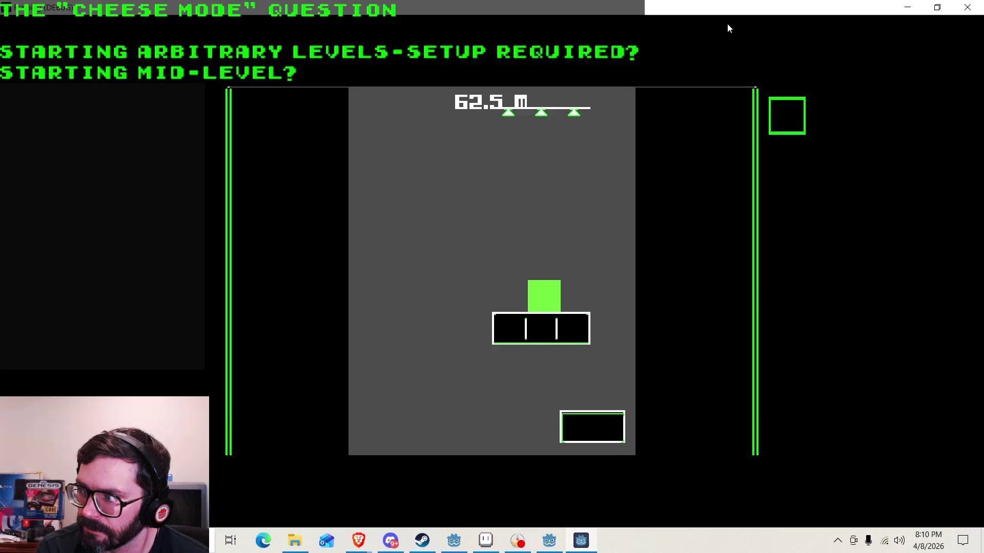
key("Right")
key("space")
key("Left")
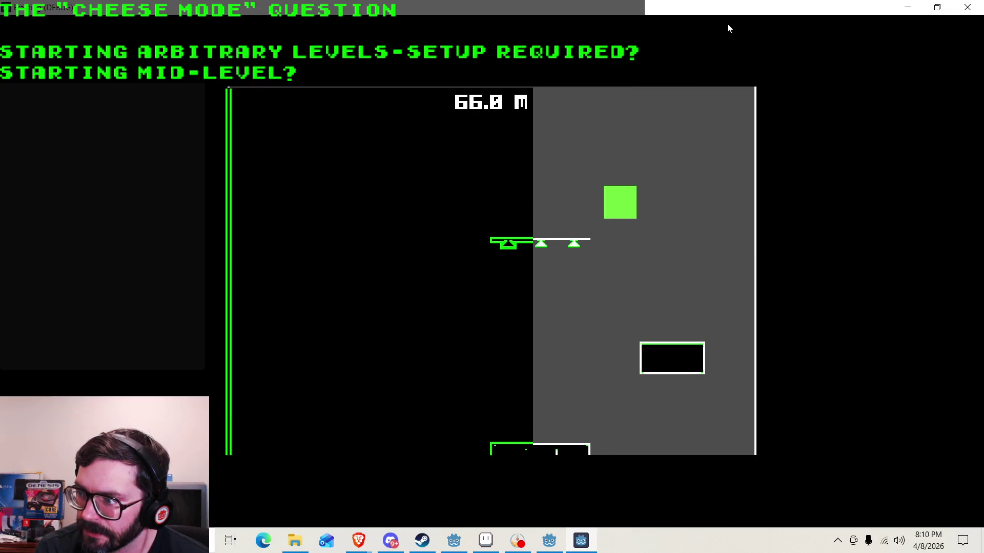
key("Right")
key("space")
key("Left")
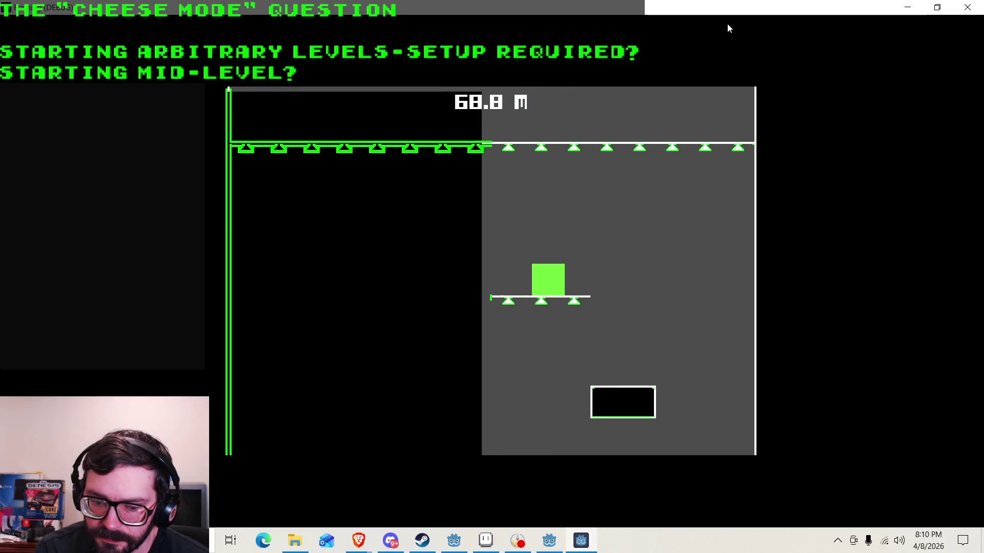
key("space")
key("Left")
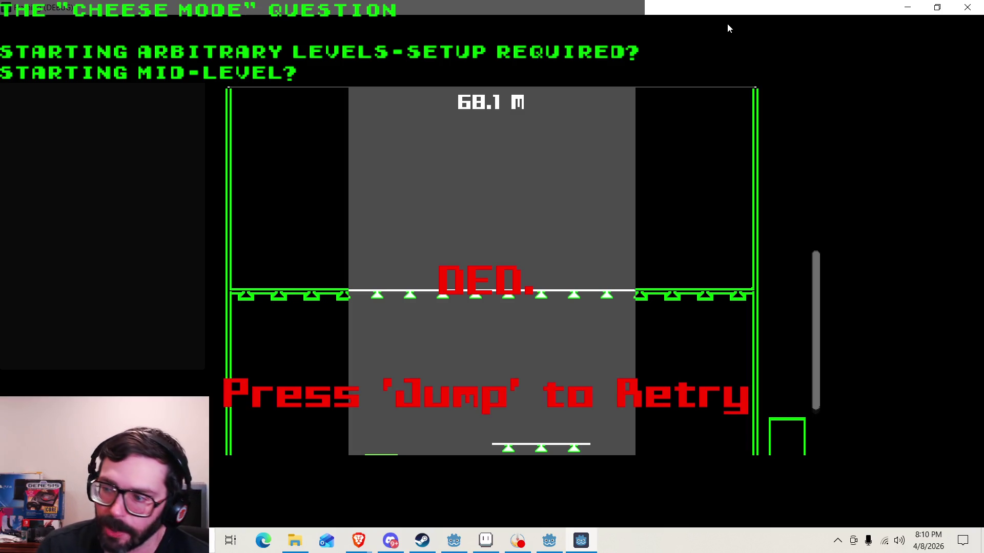
key("space")
left_click(967, 6)
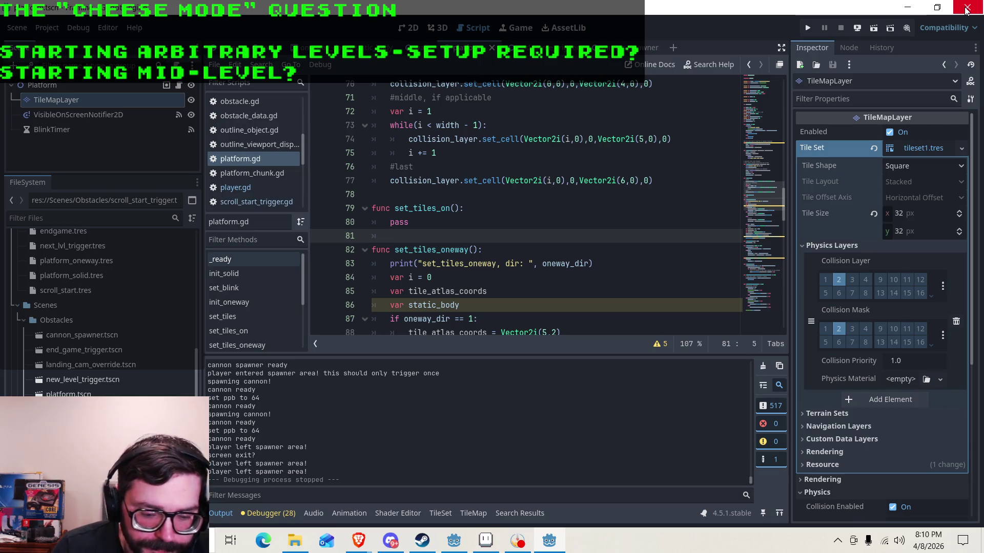
left_click(424, 224)
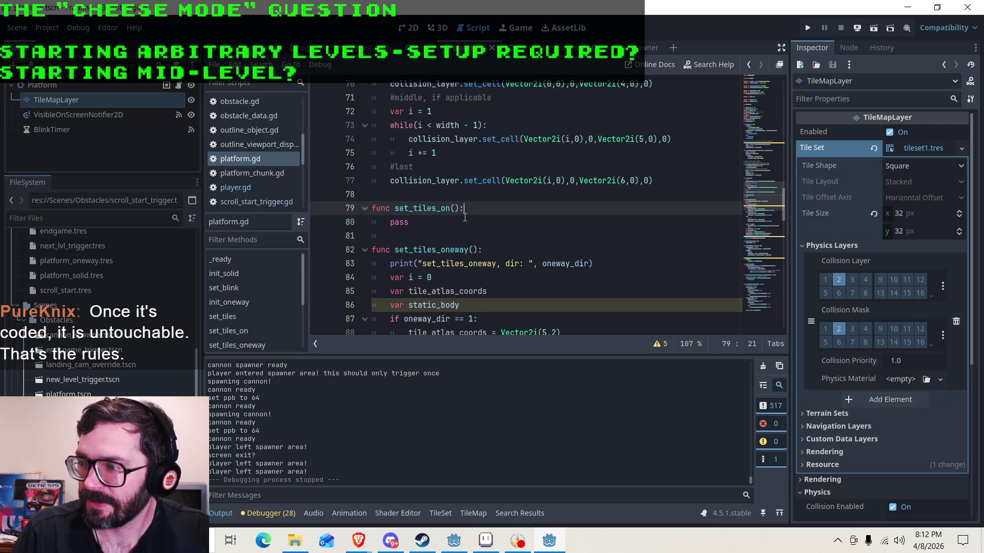
scroll(466, 213, "up", 2)
scroll(465, 217, "down", 1)
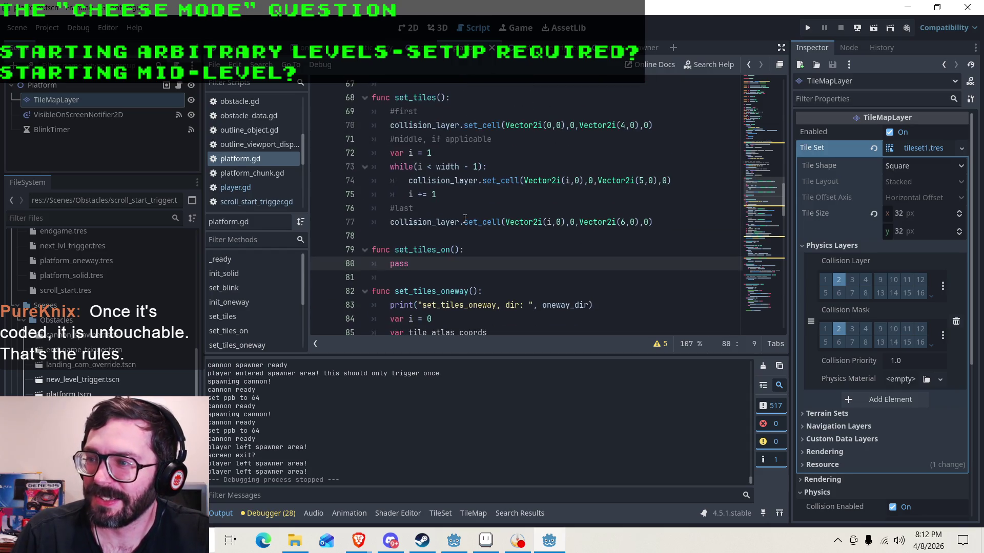
left_click(423, 126)
left_click(503, 138)
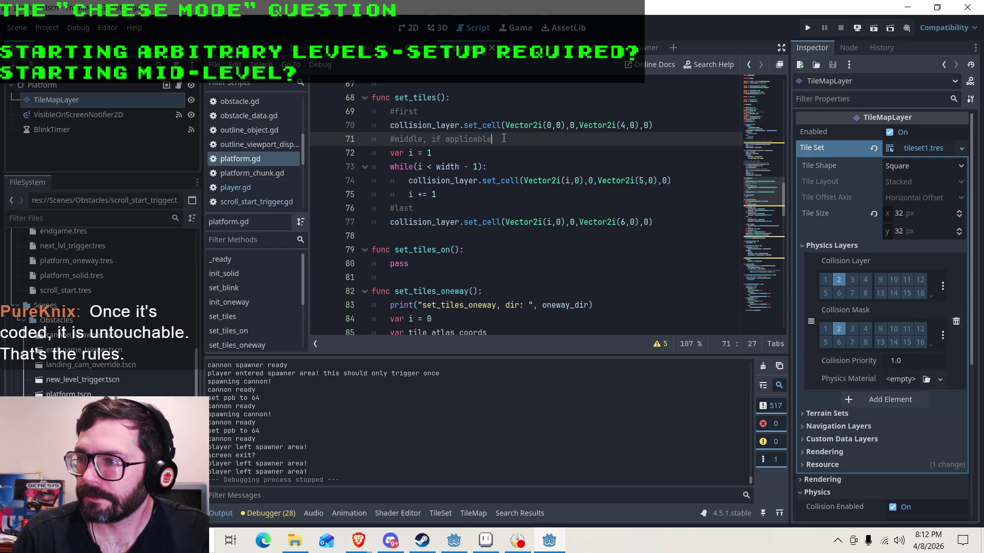
scroll(473, 132, "up", 16)
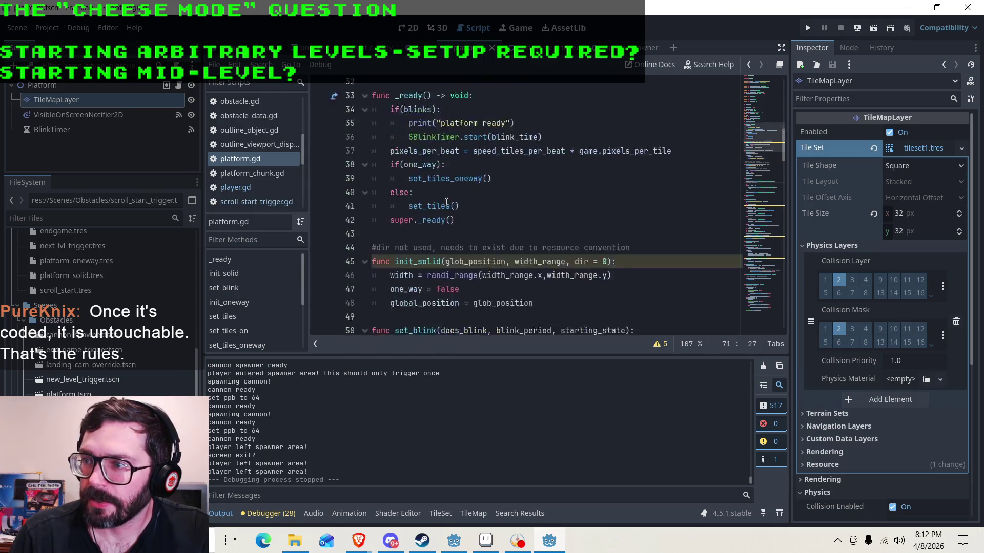
scroll(395, 225, "up", 4)
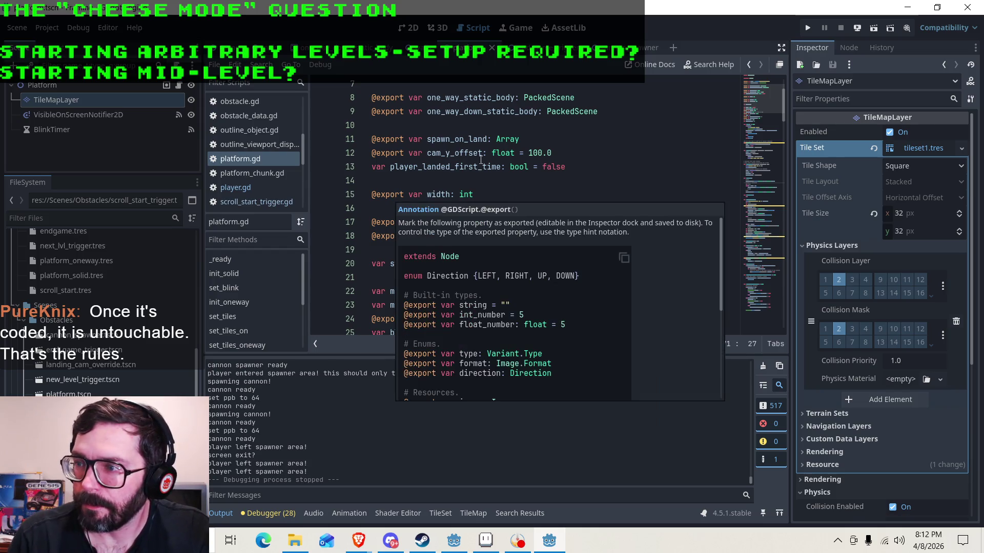
left_click(404, 195)
scroll(405, 194, "up", 2)
scroll(413, 172, "down", 1)
scroll(413, 171, "down", 6)
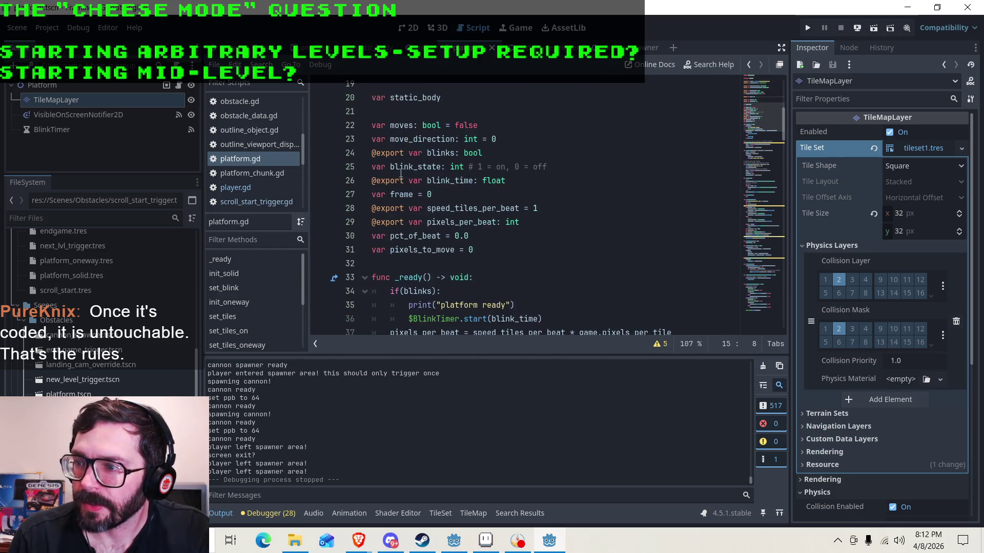
left_click(393, 265)
scroll(430, 194, "up", 4)
scroll(431, 195, "up", 3)
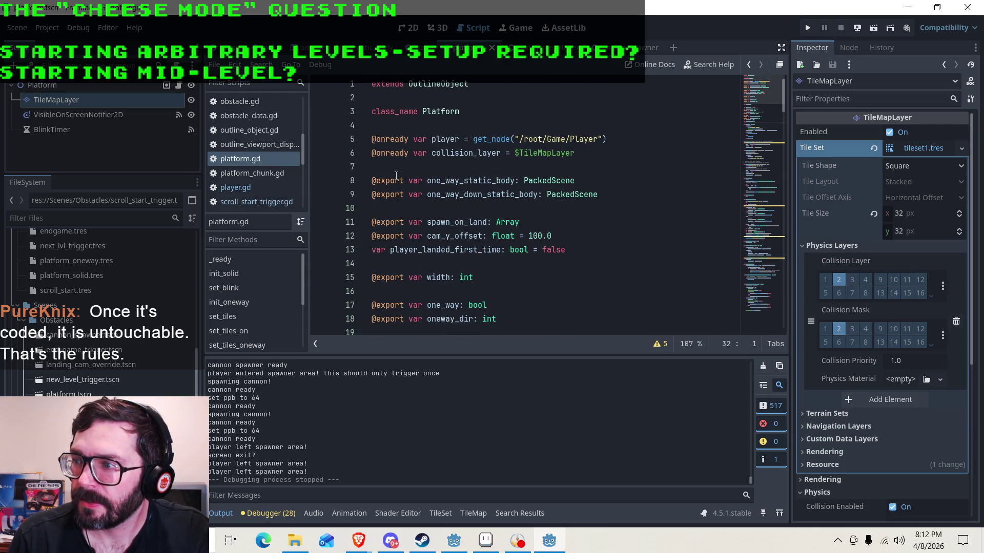
left_click(398, 169)
Add 'var tiles = []' on a new line below the collision_layer declaration.
key("Return")
type("var ")
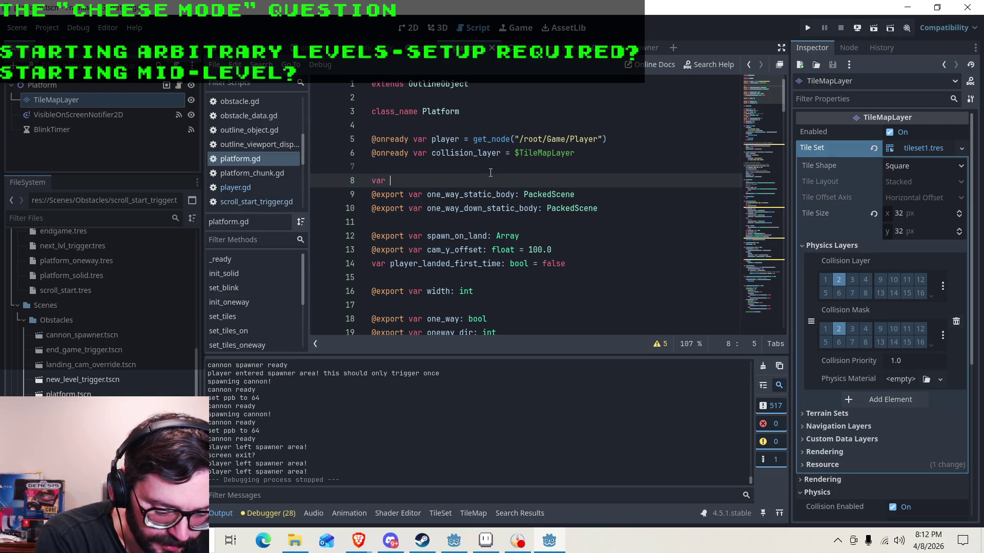
type("tiles")
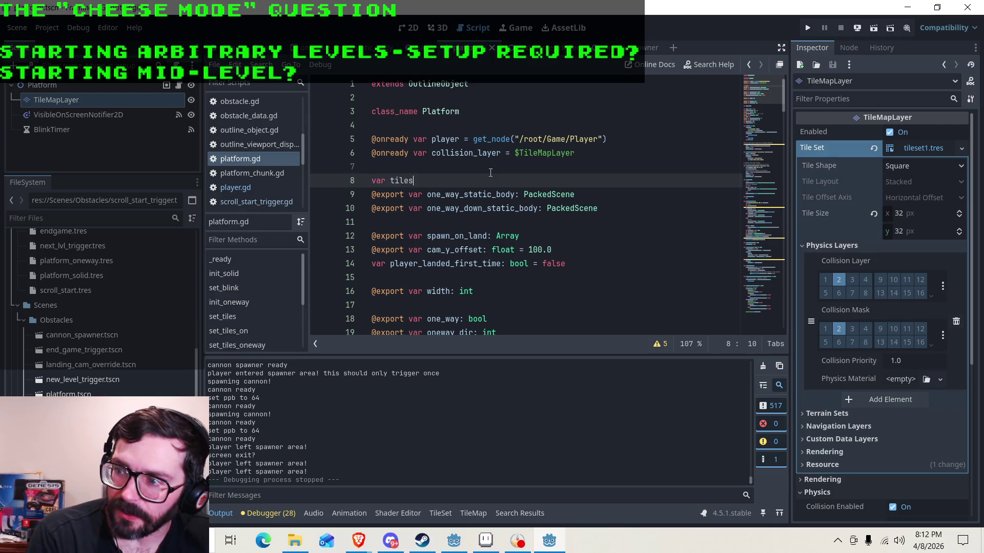
type(" = []")
key("Return")
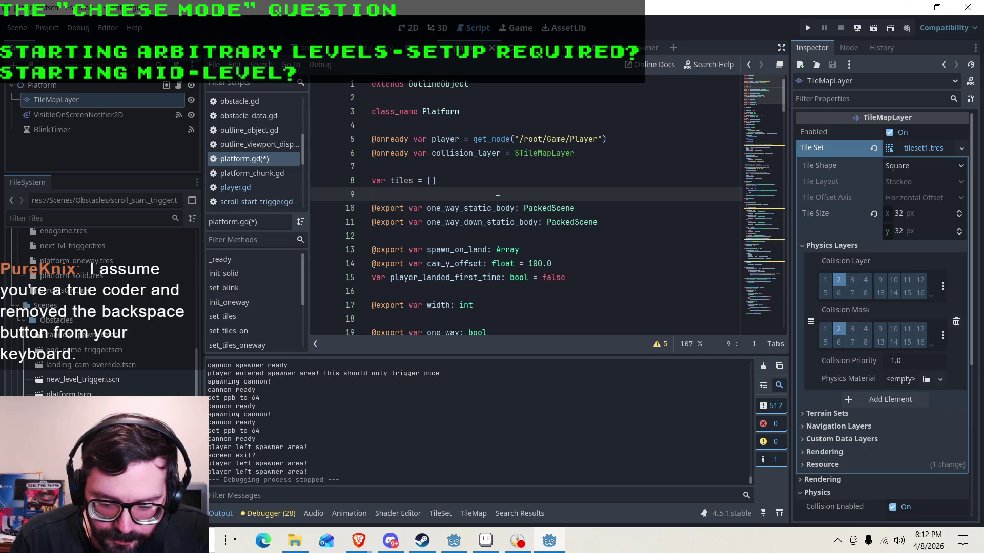
scroll(491, 197, "down", 3)
scroll(445, 143, "up", 2)
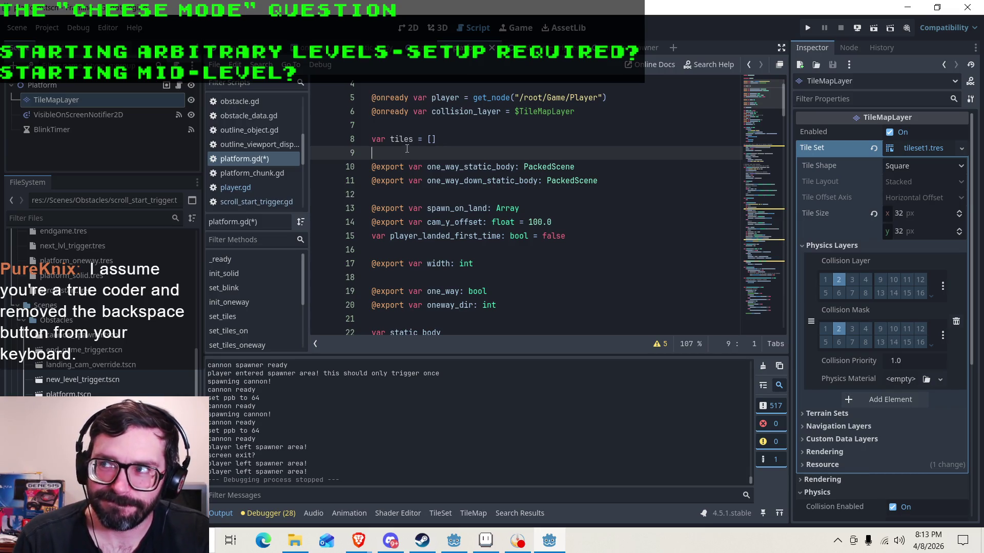
left_click(435, 139)
Review _ready(): the blink timer start, one_way check, set_tiles call and super._ready().
scroll(426, 145, "down", 5)
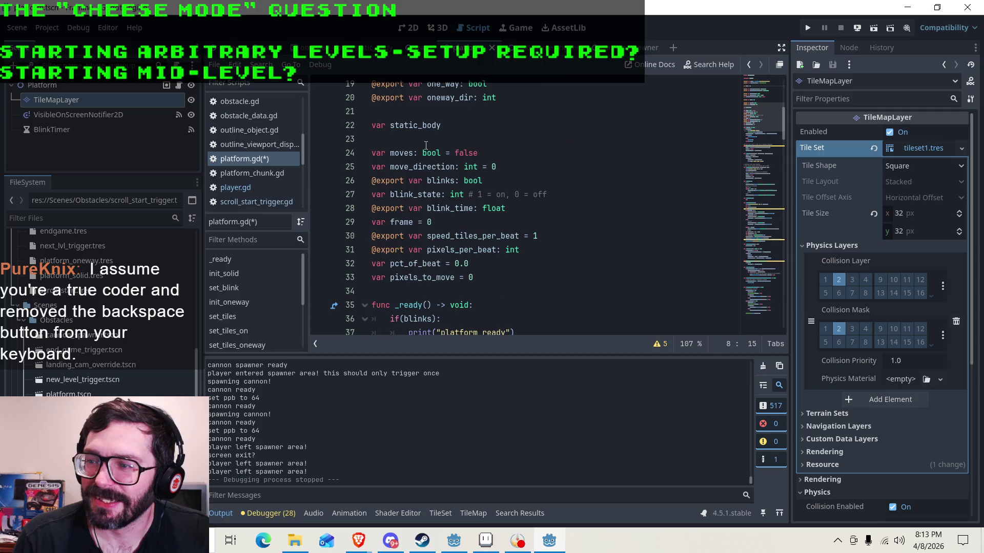
scroll(426, 145, "down", 3)
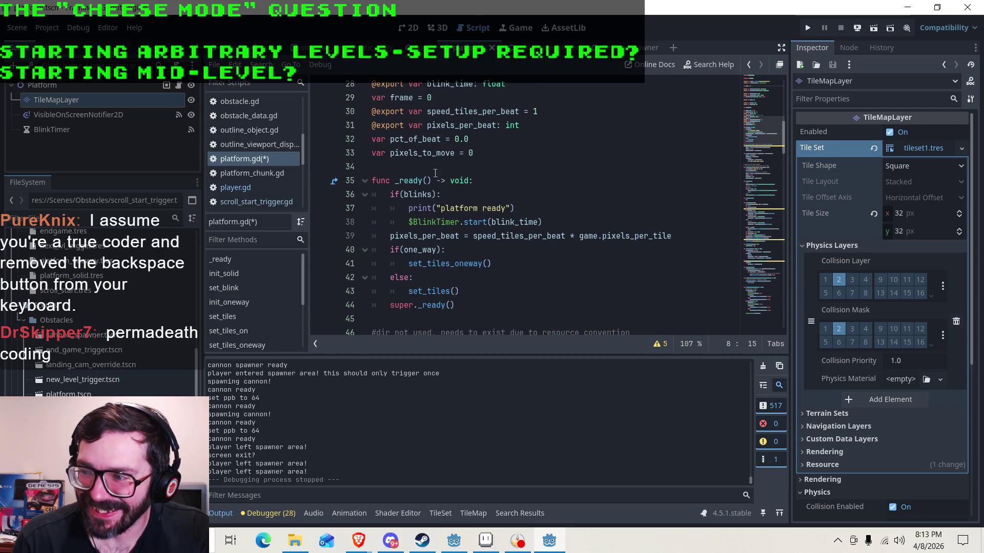
left_click(544, 206)
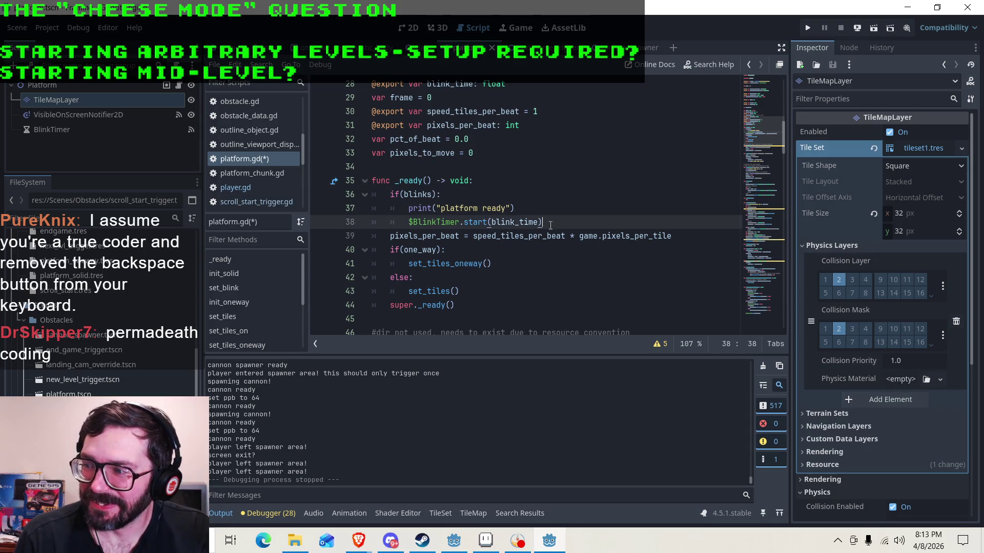
left_click(508, 263)
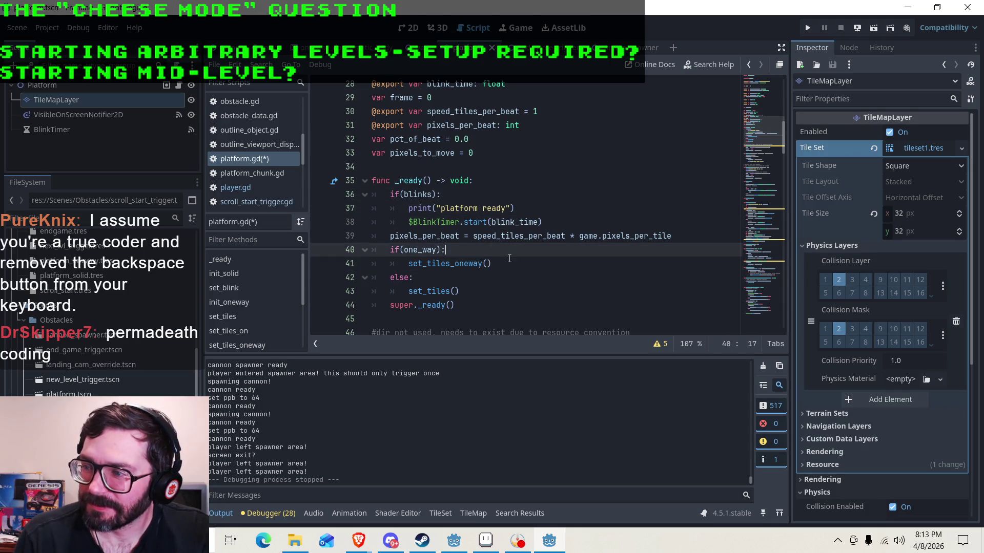
left_click(470, 284)
left_click(518, 264)
left_click(525, 250)
left_click(519, 276)
left_click(464, 292)
left_click(466, 302)
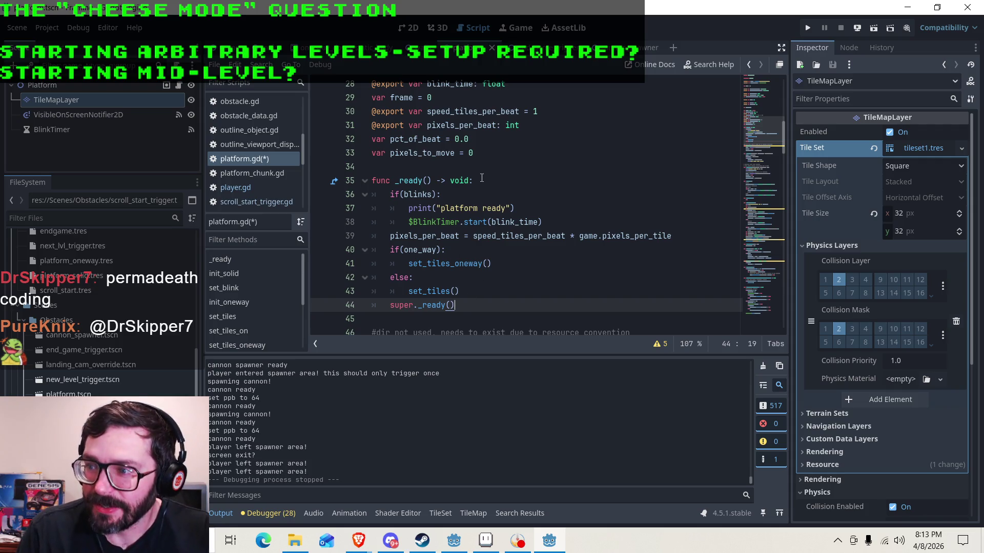
scroll(476, 173, "down", 6)
scroll(398, 138, "down", 7)
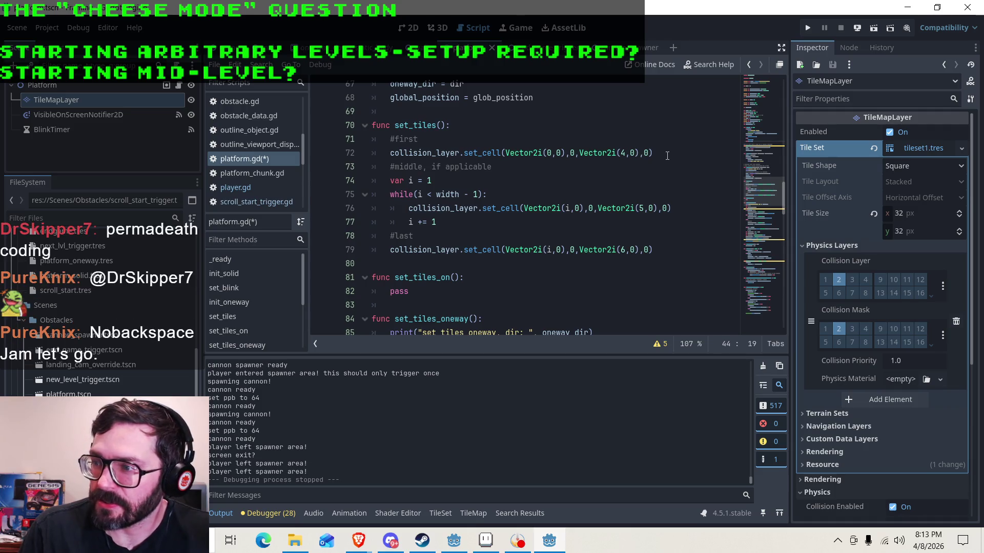
left_click(727, 151)
key("Return")
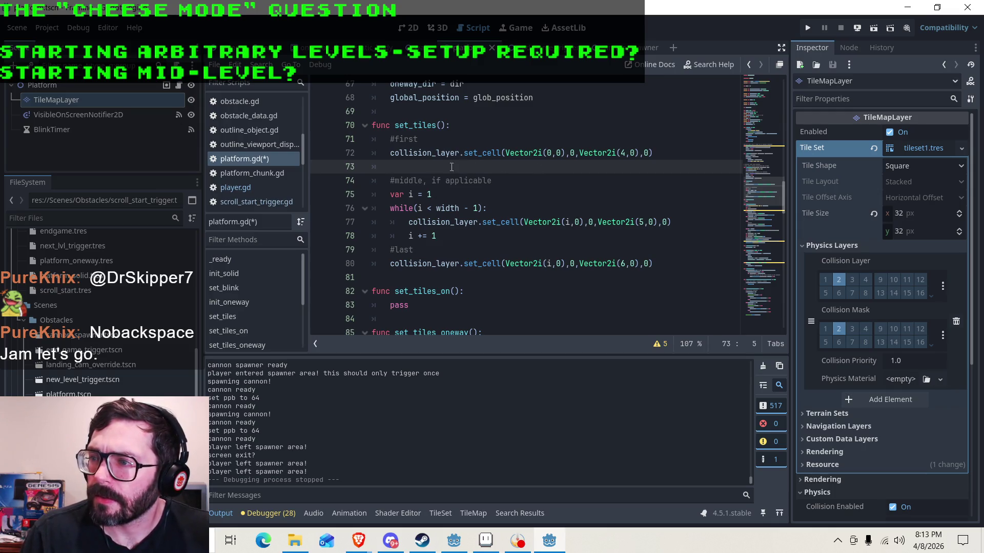
left_click(426, 139)
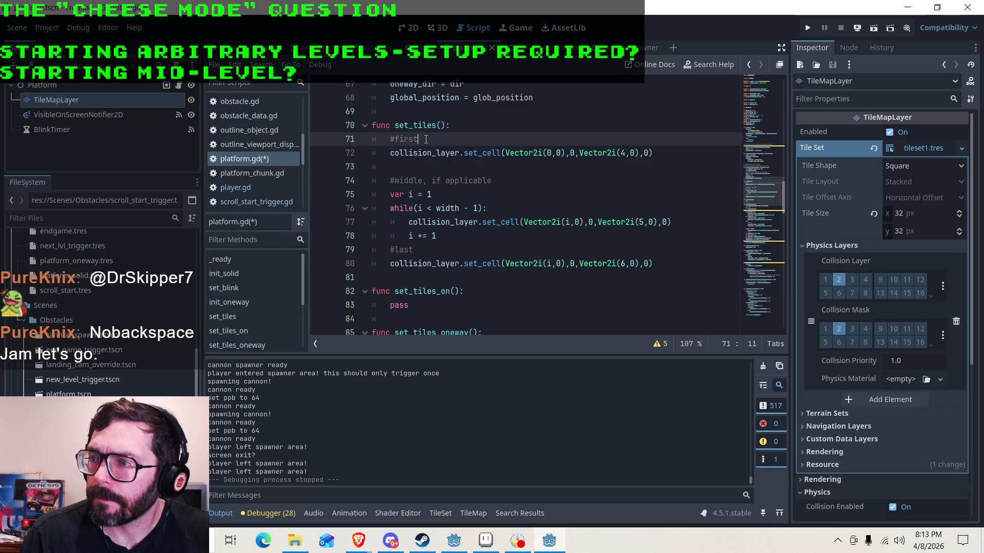
left_click(468, 127)
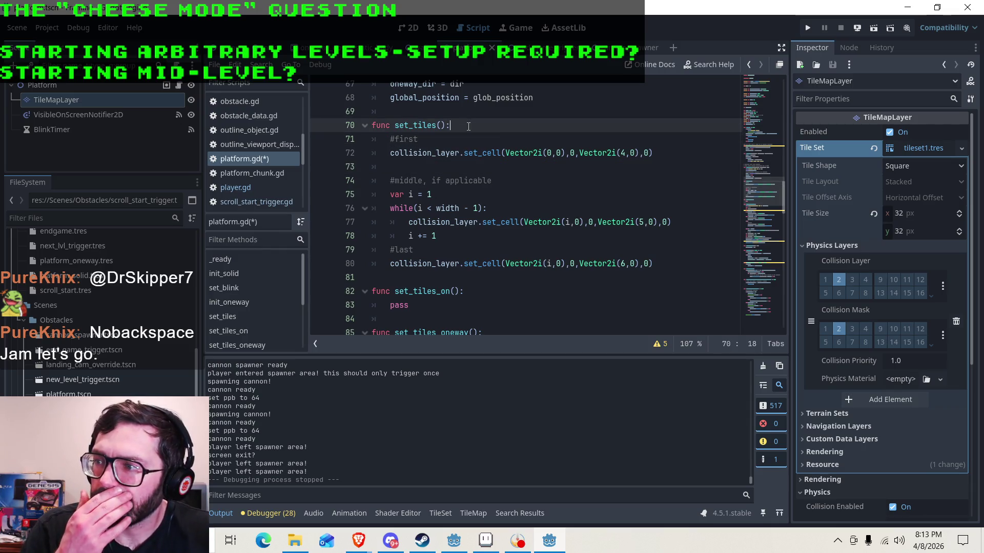
left_click(418, 167)
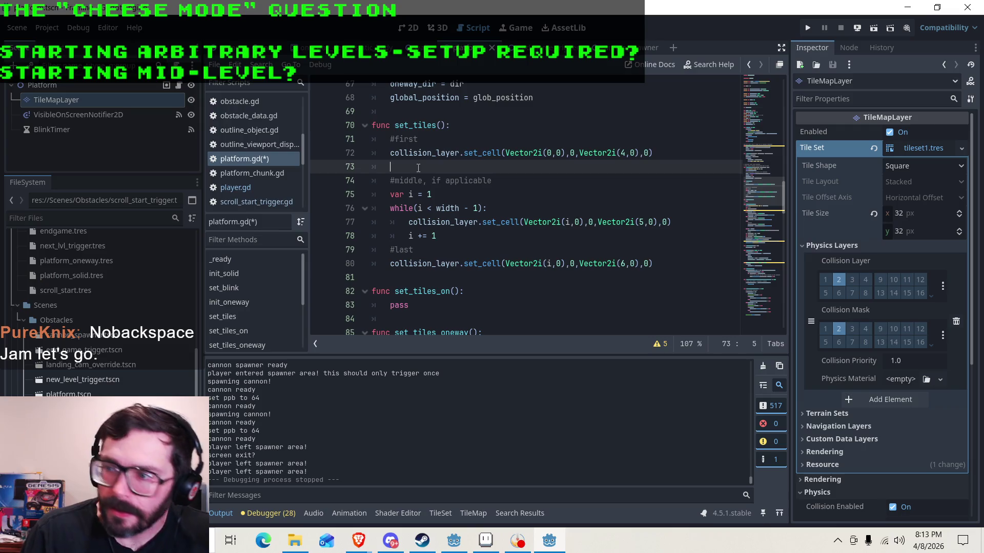
type("t")
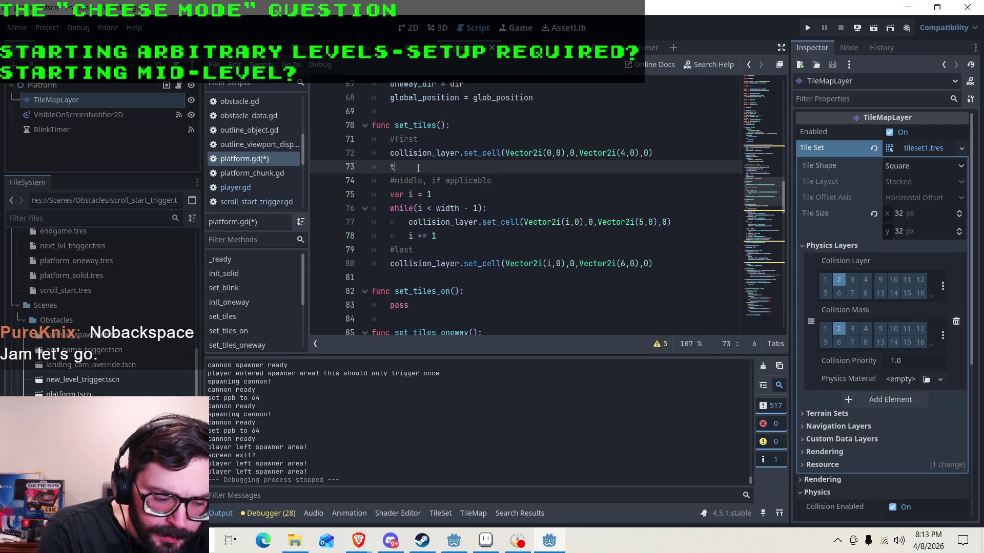
type("iles[0]")
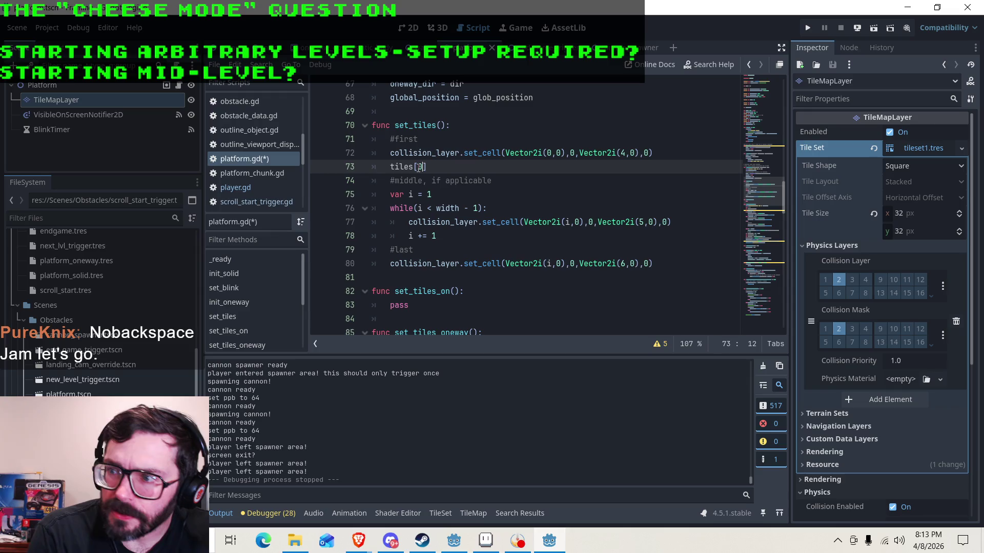
key("Down")
key("Up")
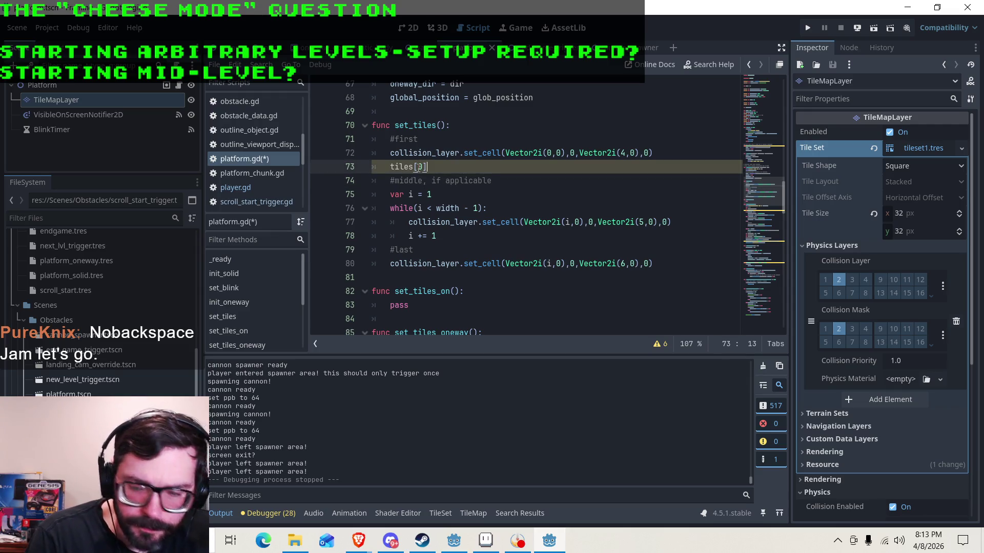
type(" =")
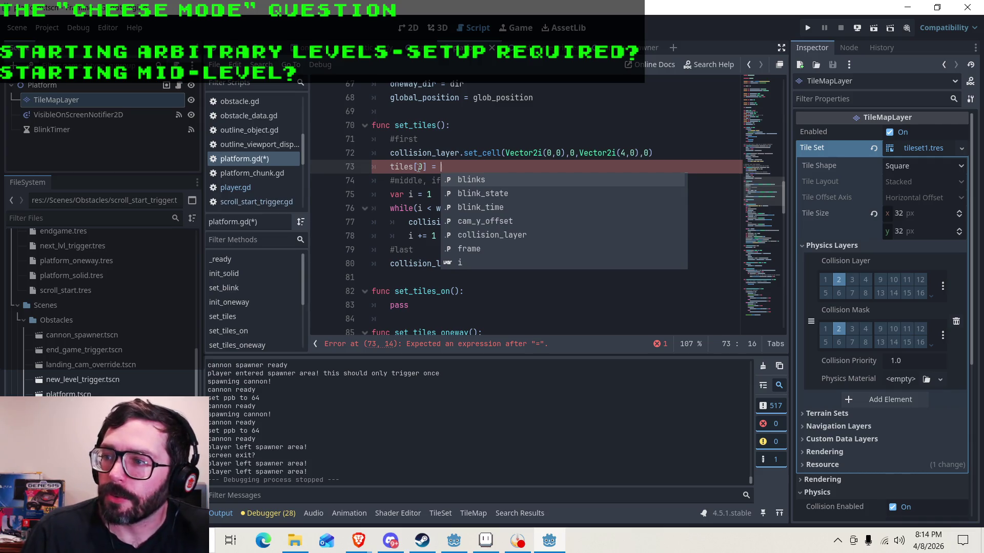
key("Escape")
left_click(415, 125)
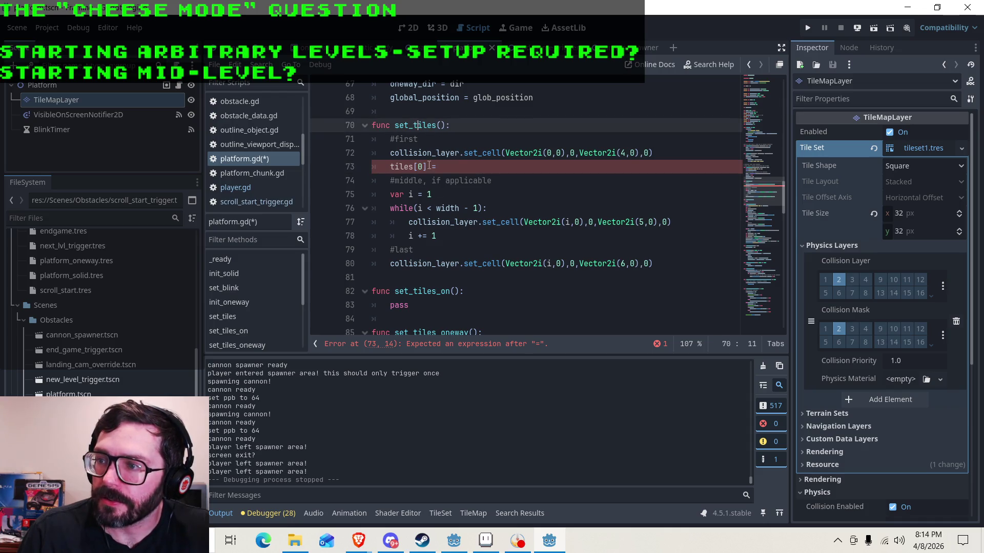
left_click_drag(433, 167, 370, 166)
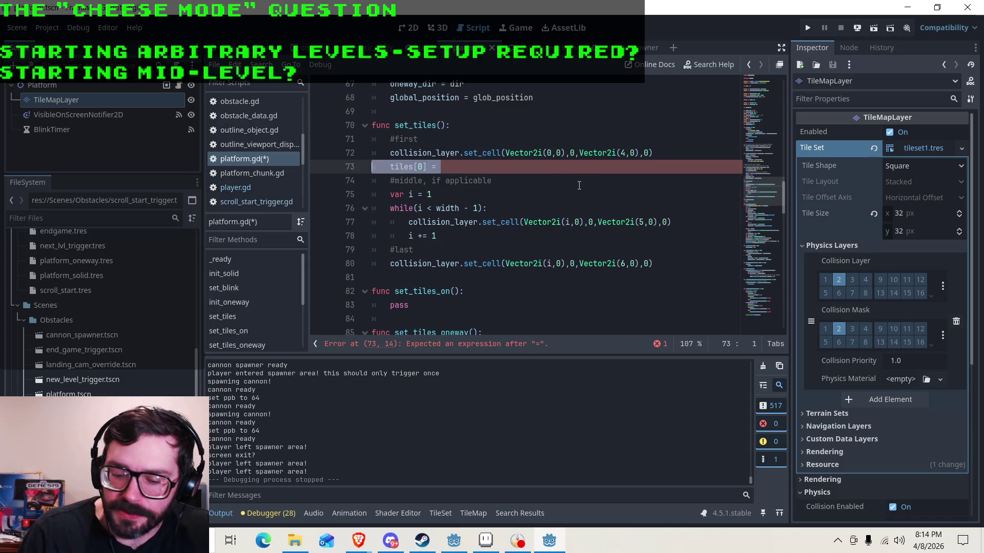
key("BackSpace")
key("BackSpace")
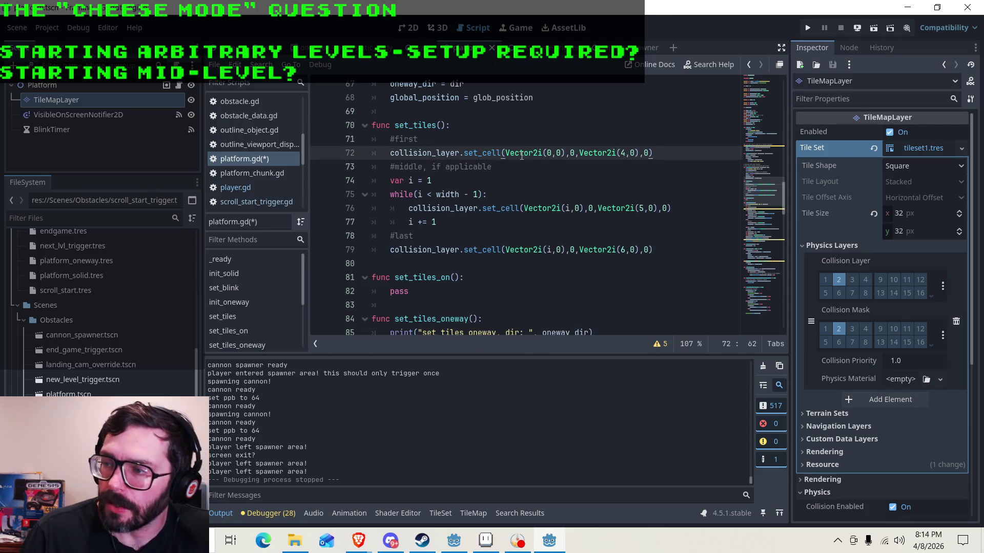
Inspect the set_cell call on line 72 and locate the set_tiles_on function header.
left_click(437, 152)
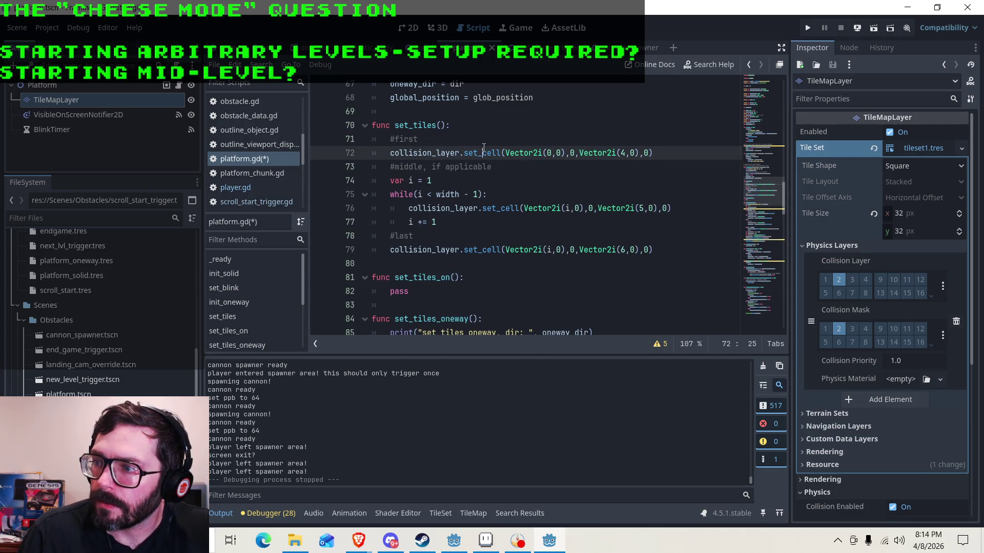
mouse_move(484, 148)
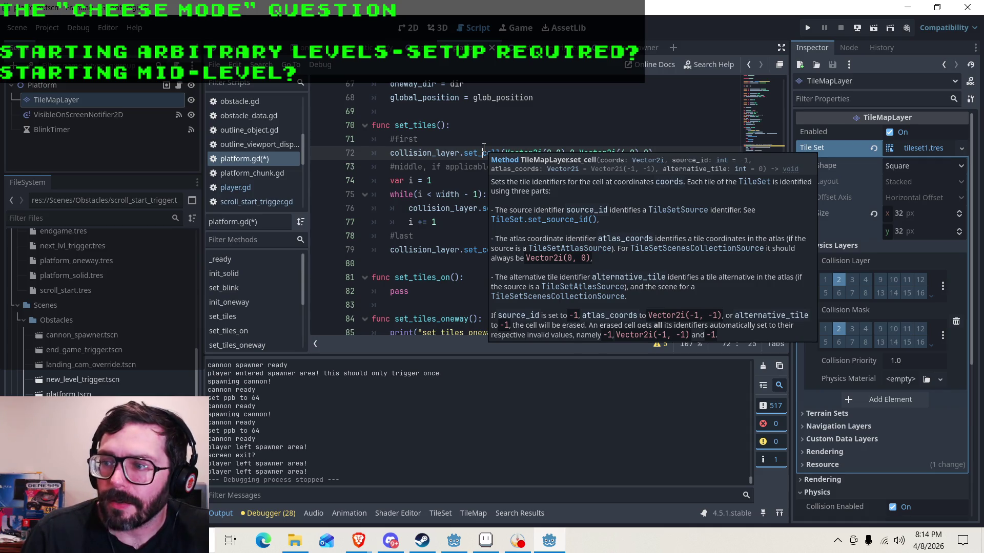
left_click(457, 222)
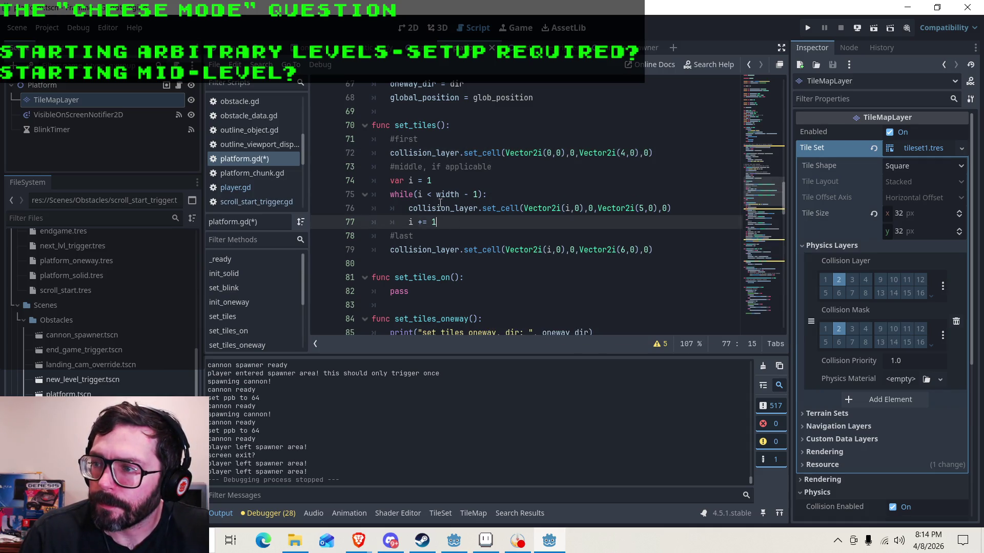
left_click(450, 194)
left_click(474, 291)
left_click(477, 275)
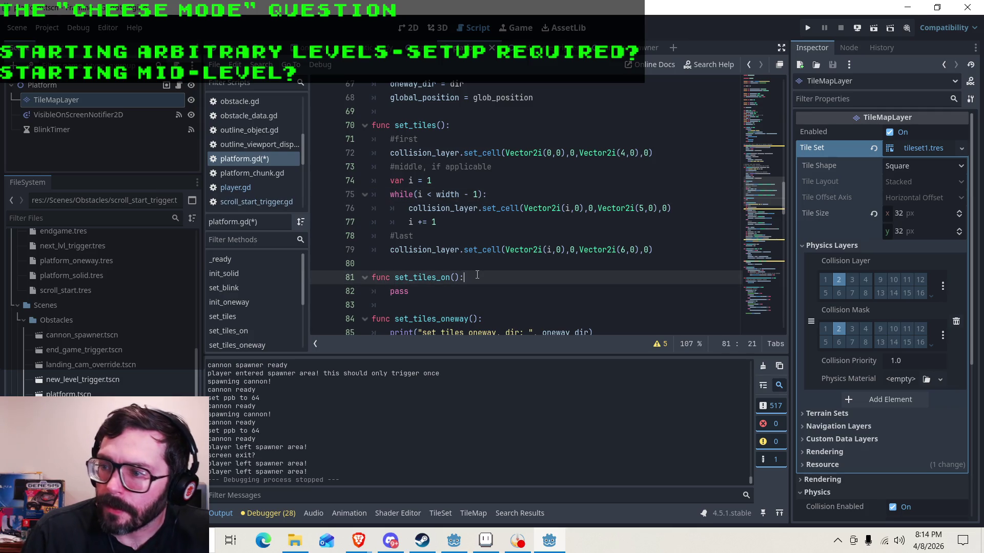
Rename set_tiles_on to blink_tiles_off and add an empty line in its body.
left_click(453, 277)
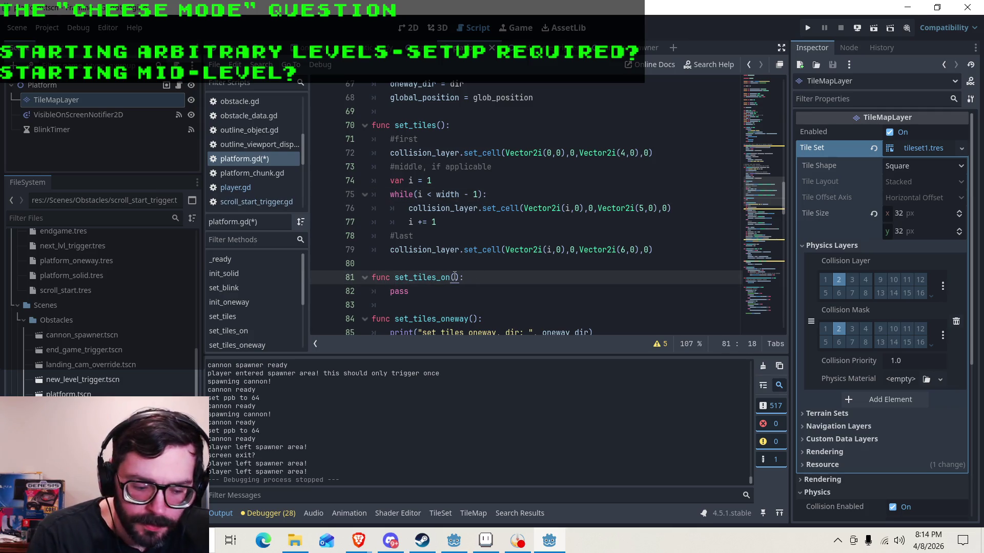
type("f")
key("Left")
key("Left")
key("Left")
key("Left")
key("Left")
key("Left")
key("BackSpace")
key("BackSpace")
key("BackSpace")
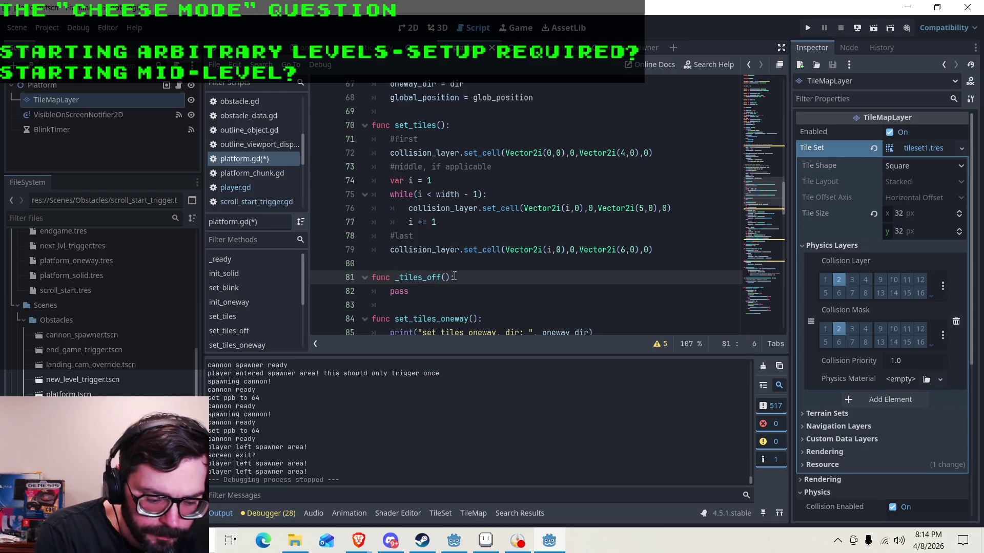
type("blink")
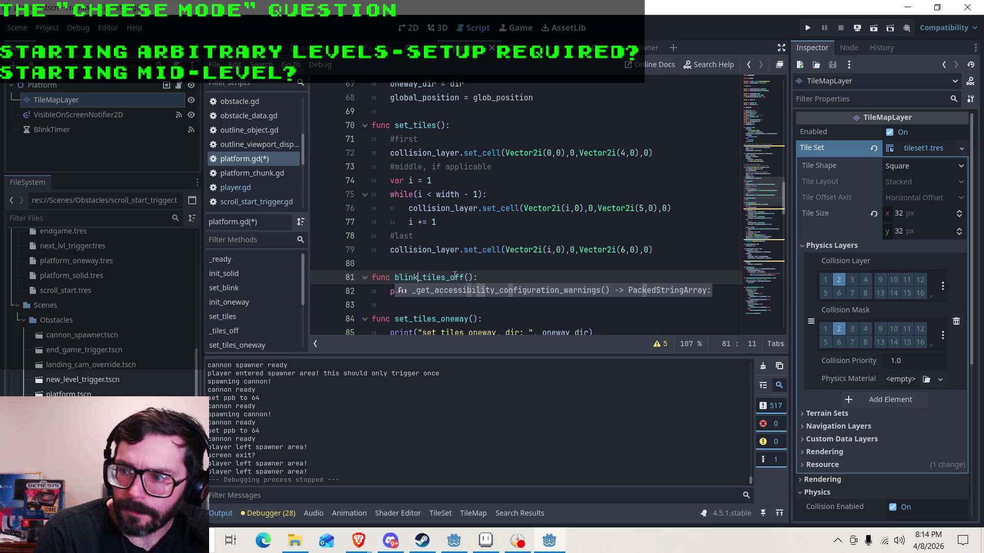
left_click(500, 281)
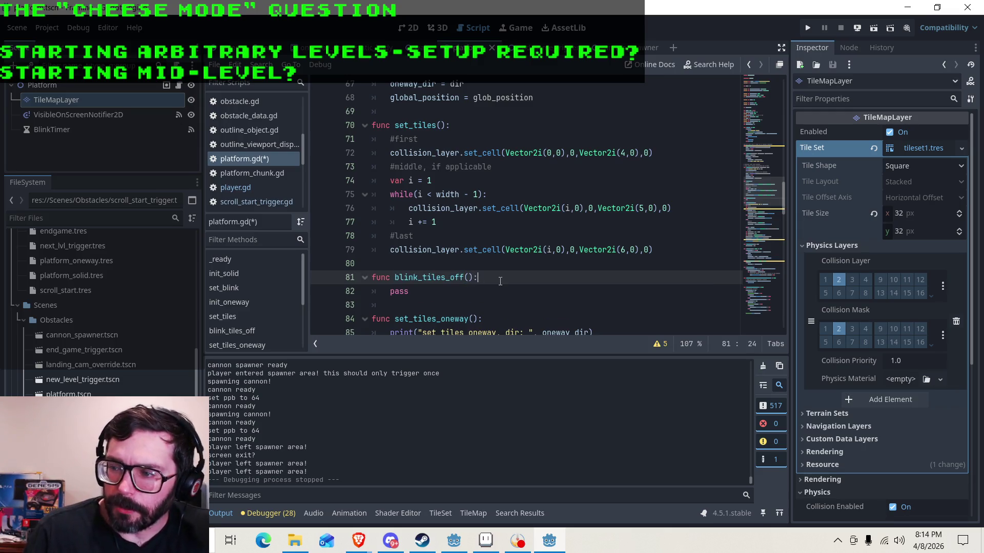
key("Return")
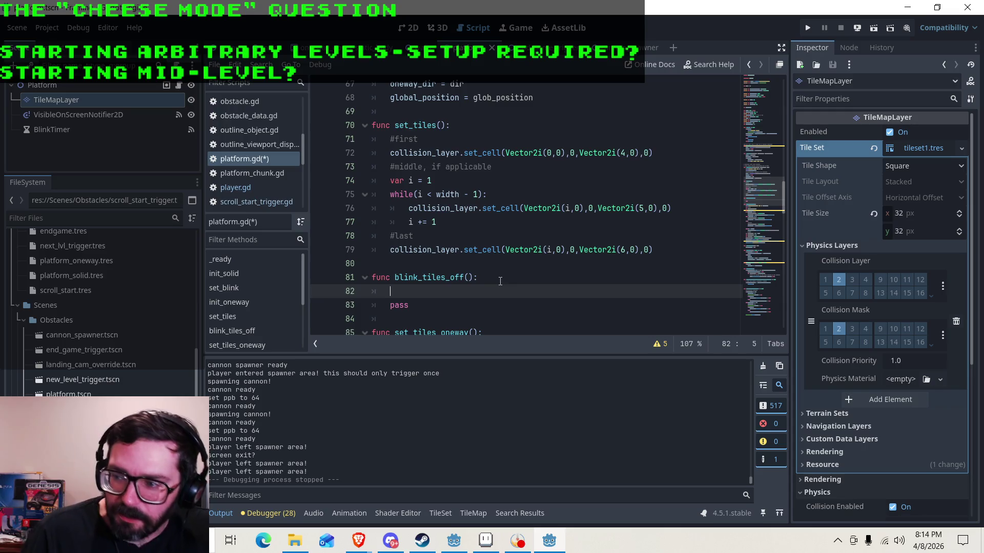
Write 'for i in range(width):' as the first line of blink_tiles_off and open its body.
left_click_drag(390, 153, 579, 244)
key("Up")
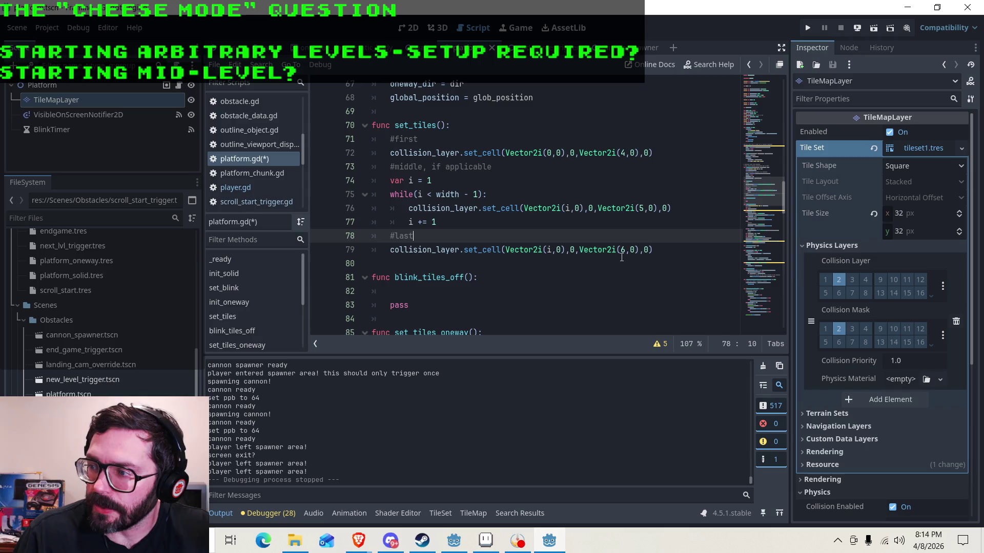
left_click(408, 295)
type("for i in wi")
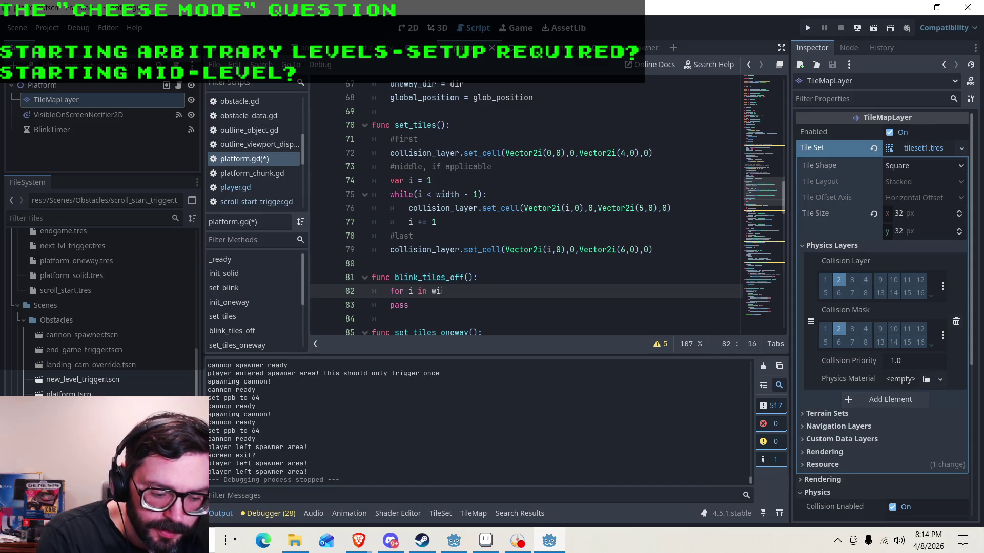
key("BackSpace")
key("BackSpace")
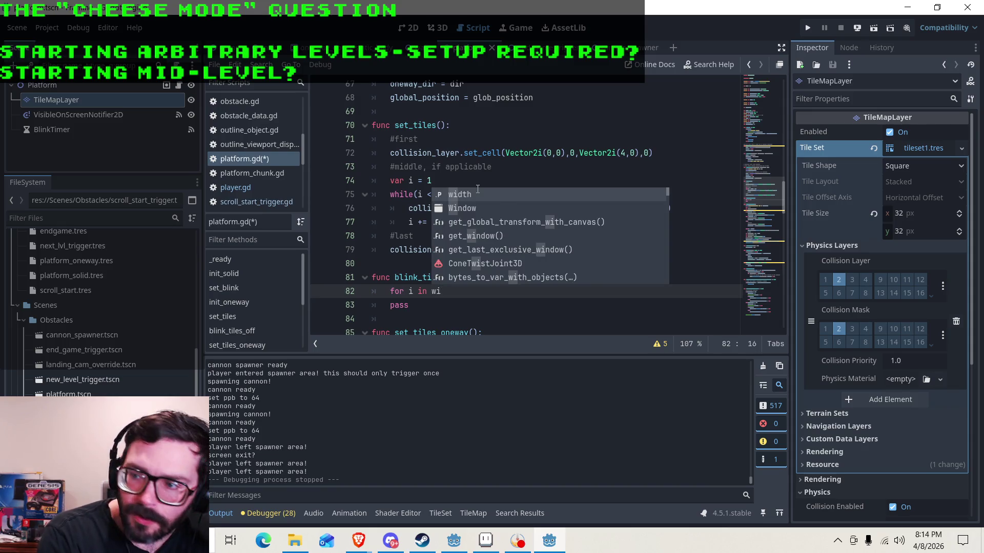
type("range")
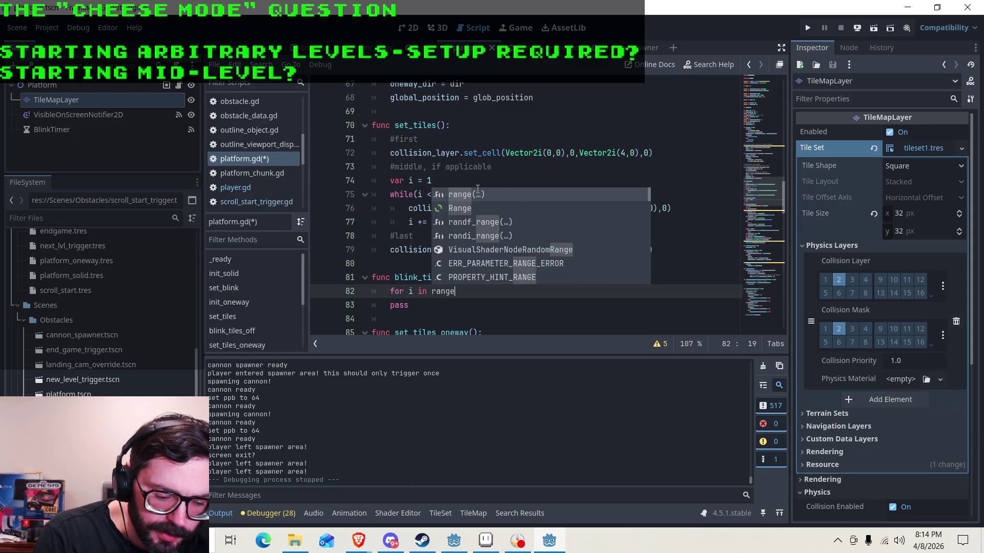
type("(widt\\")
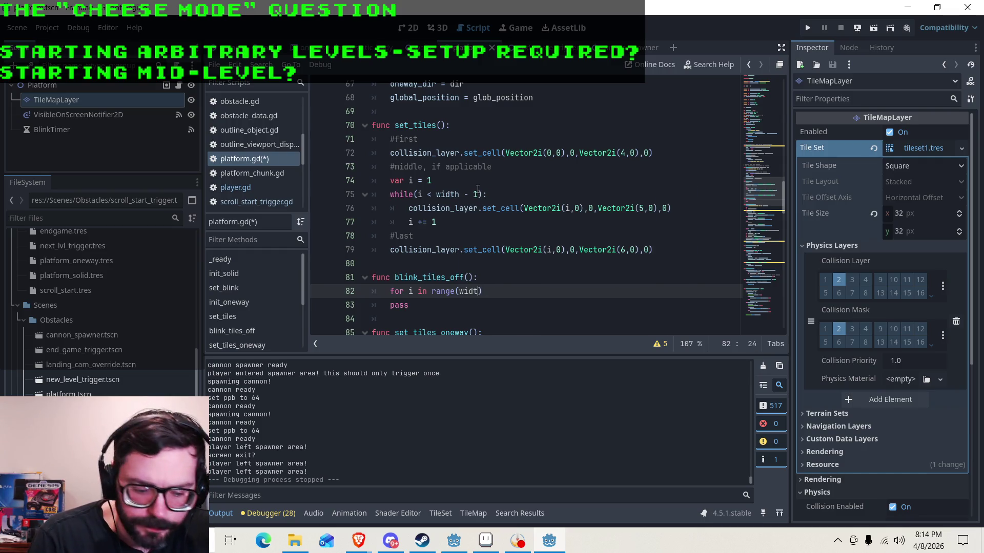
type("):")
key("Return")
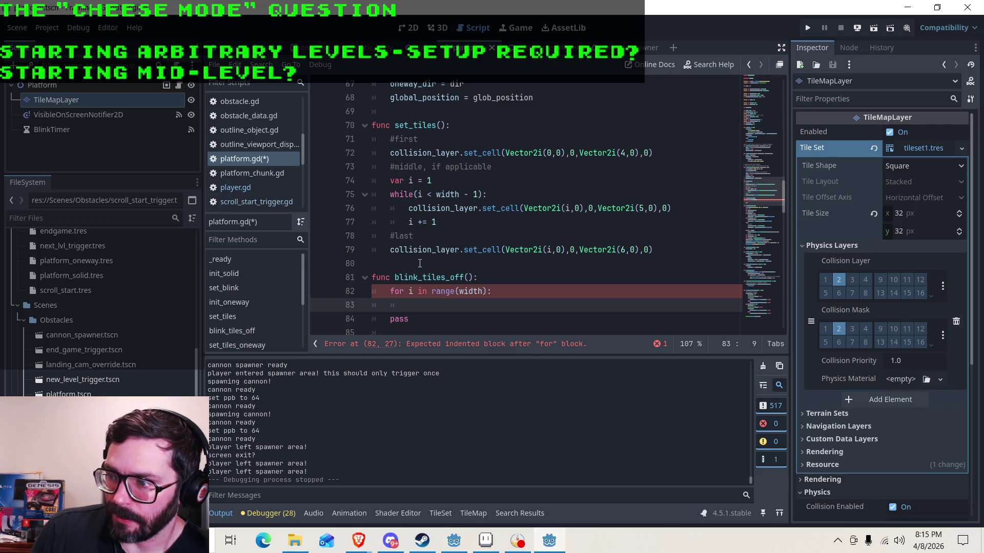
Copy the last set_cell line of set_tiles into the loop body of blink_tiles_off.
left_click_drag(390, 251, 653, 251)
right_click(602, 254)
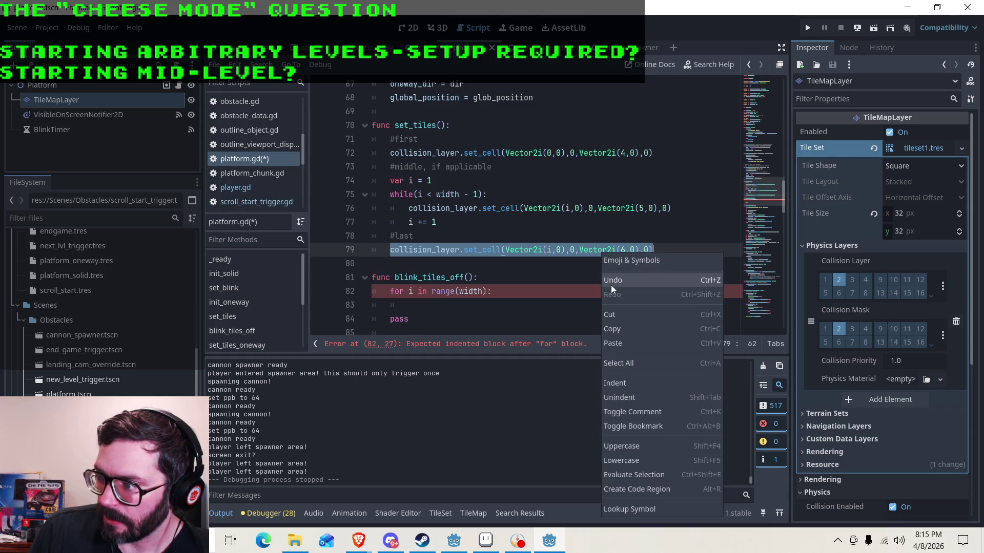
left_click(610, 330)
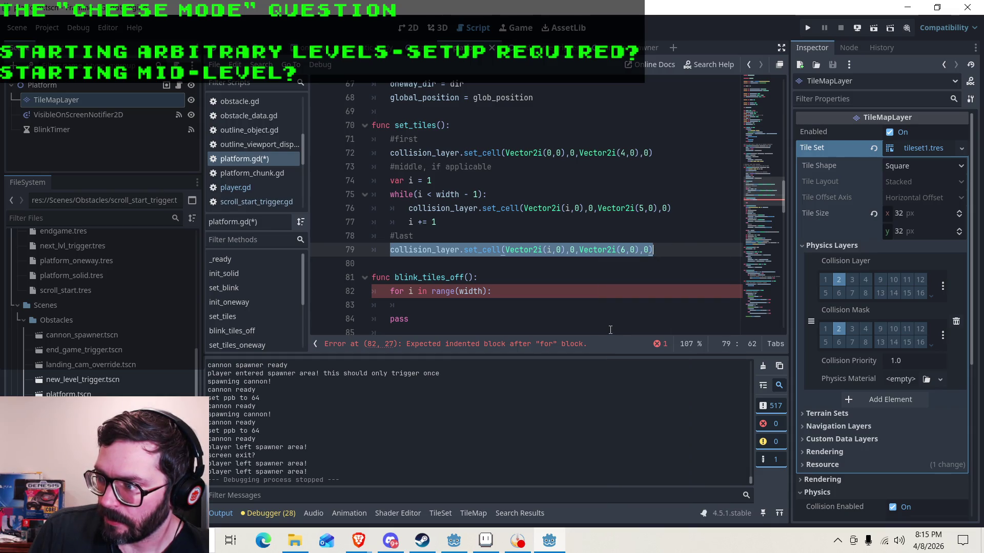
left_click(575, 299)
key("BackSpace")
key("BackSpace")
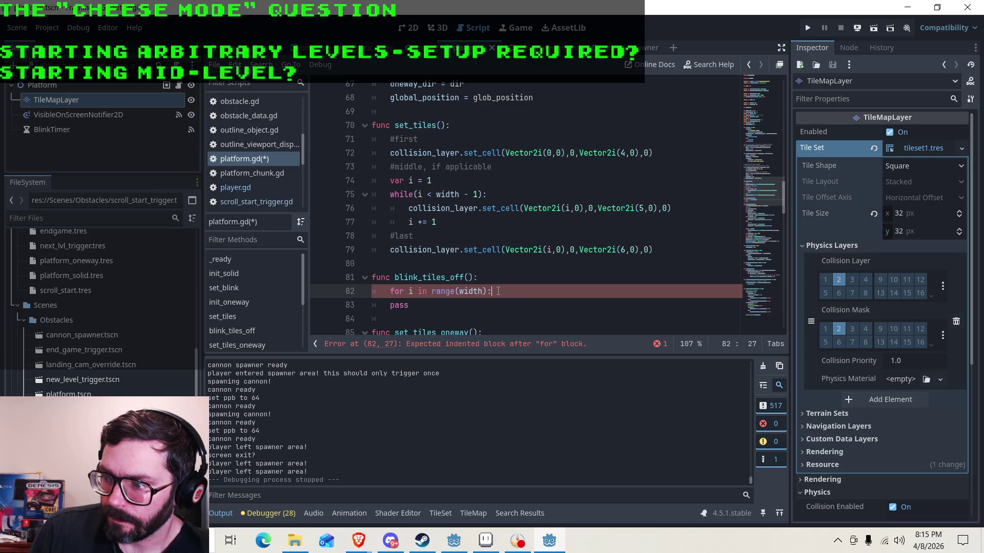
key("Return")
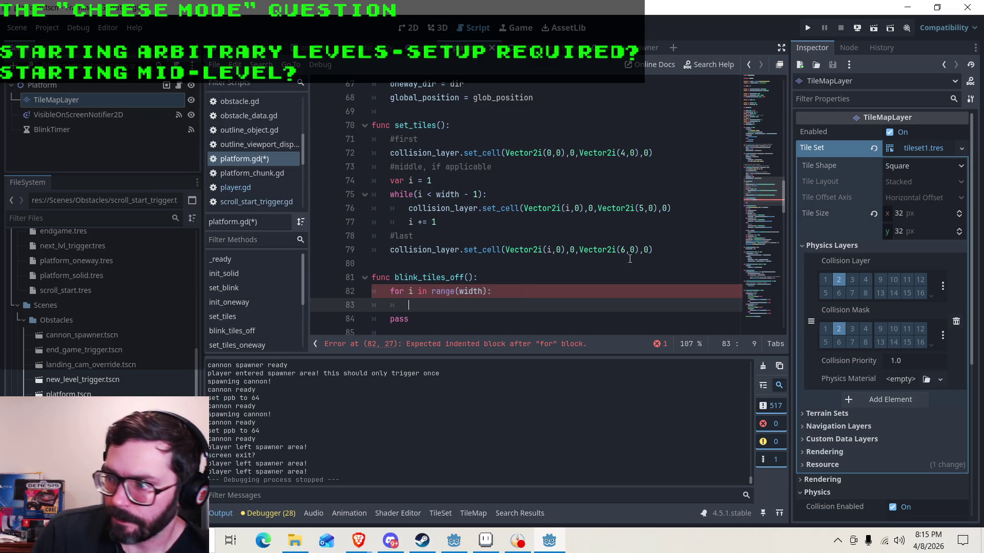
left_click_drag(653, 250, 391, 249)
right_click(408, 251)
left_click(419, 326)
left_click(414, 308)
key("ctrl+v")
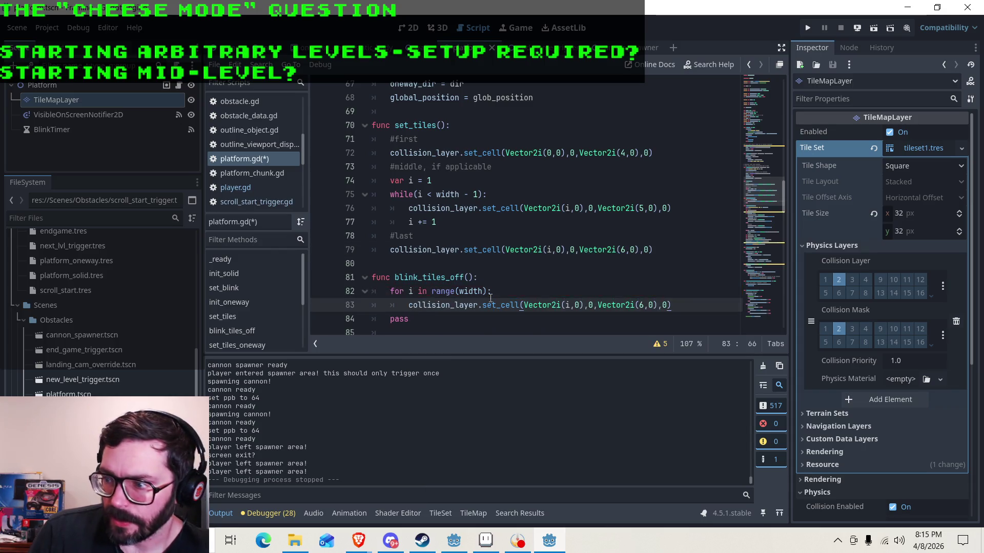
Change the pasted call's atlas coordinates from Vector2i(6,0) to Vector2i(5,3) and save platform.gd.
left_click(565, 305)
double_click(567, 305)
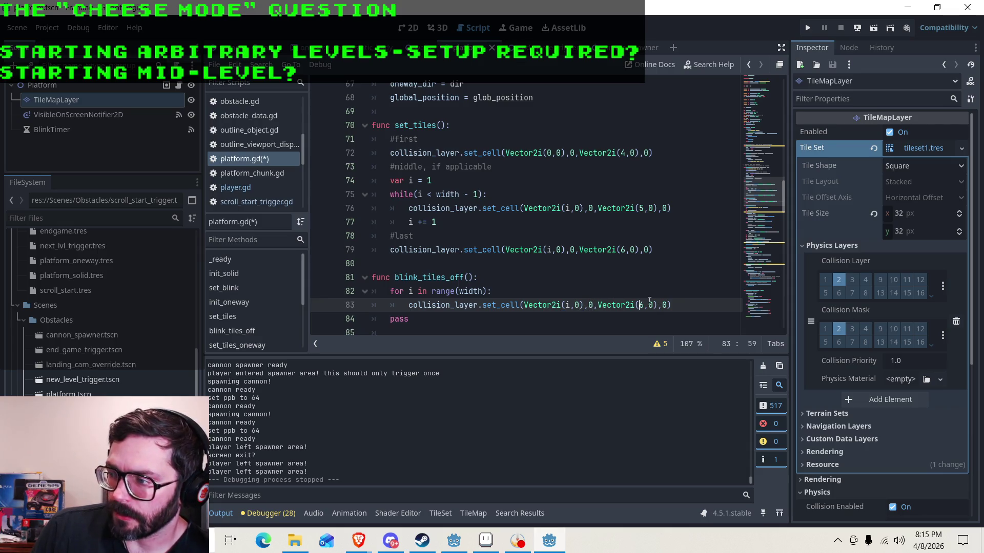
key("BackSpace")
type("5")
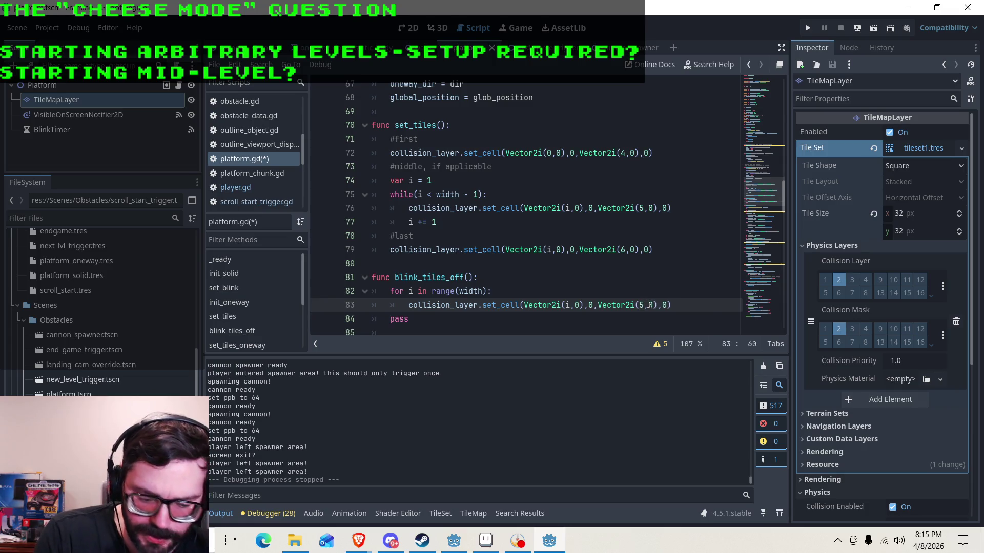
key("Right")
key("Right")
key("Delete")
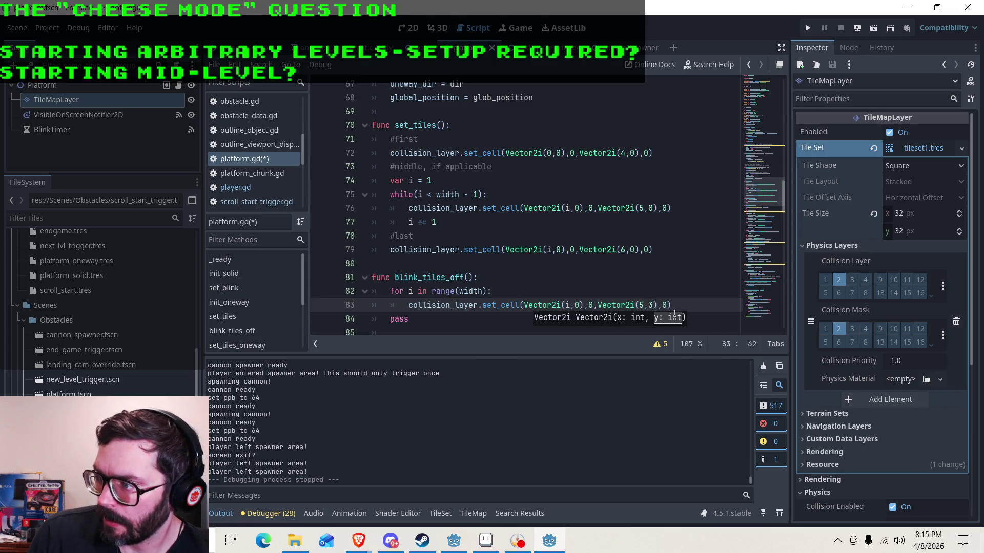
type("3")
left_click(682, 304)
key("ctrl+s")
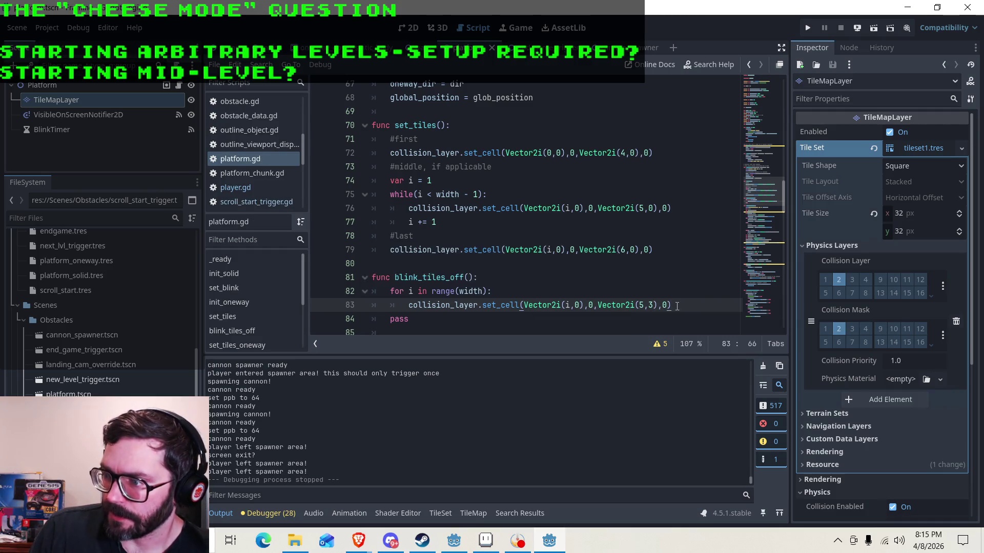
left_click(437, 138)
scroll(460, 253, "down", 1)
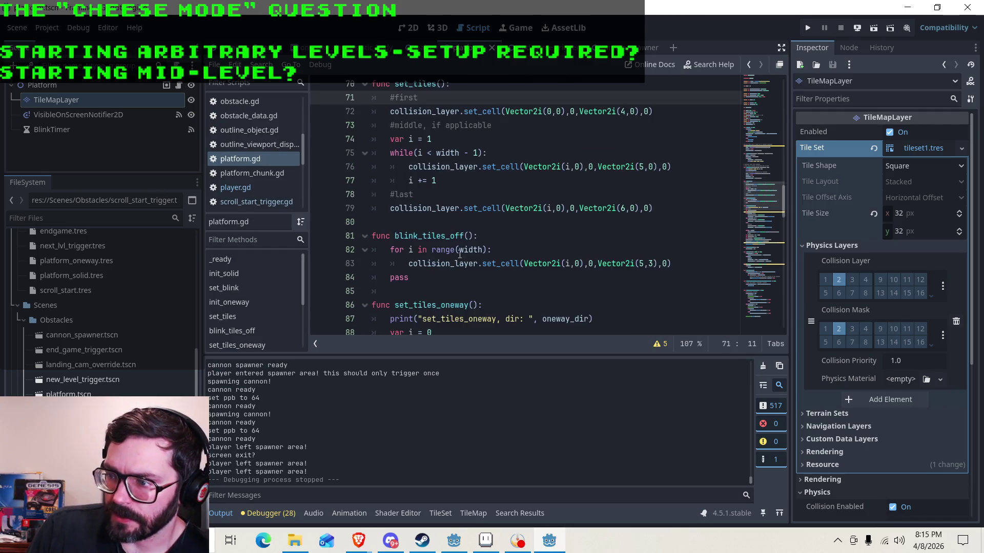
Copy the blink_tiles_off function name from its definition in platform.gd.
left_click_drag(396, 236, 470, 235)
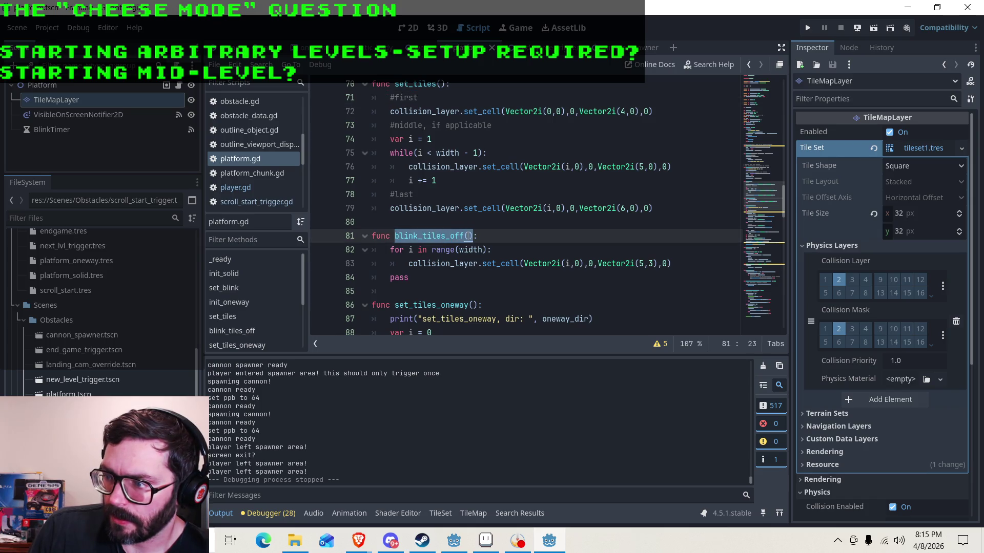
right_click(451, 236)
left_click(466, 319)
scroll(452, 248, "down", 6)
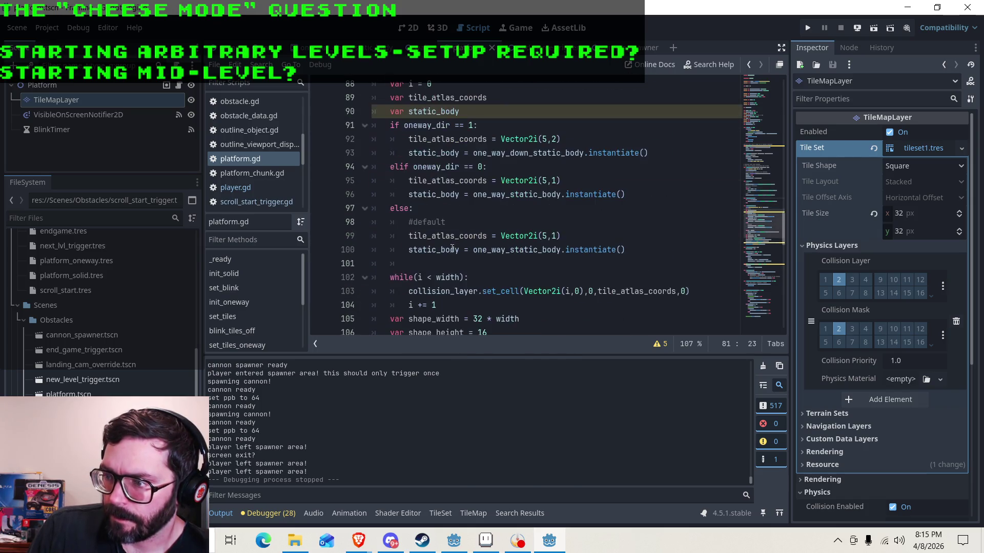
scroll(440, 205, "up", 3)
scroll(473, 201, "down", 11)
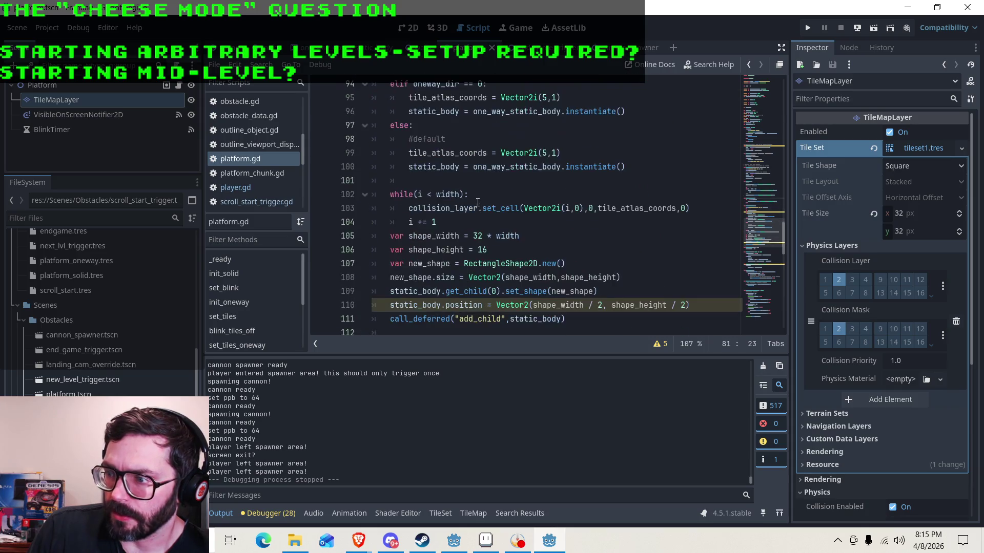
scroll(470, 194, "down", 9)
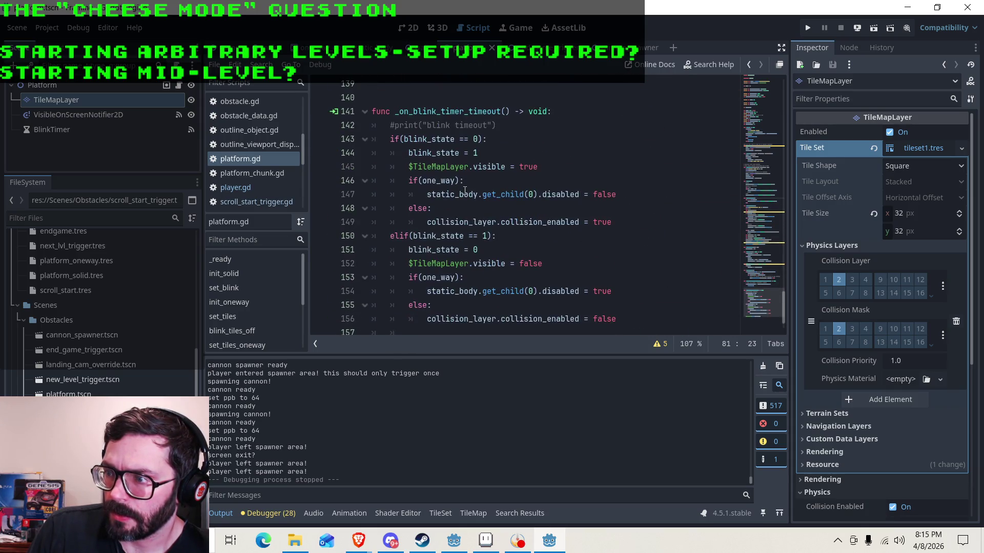
In the blink timeout handler, add blink_tiles_off() after the layer-hiding line and comment that line out.
left_click(487, 194)
key("Down")
key("Down")
key("Up")
key("Up")
left_click(489, 219)
left_click(450, 153)
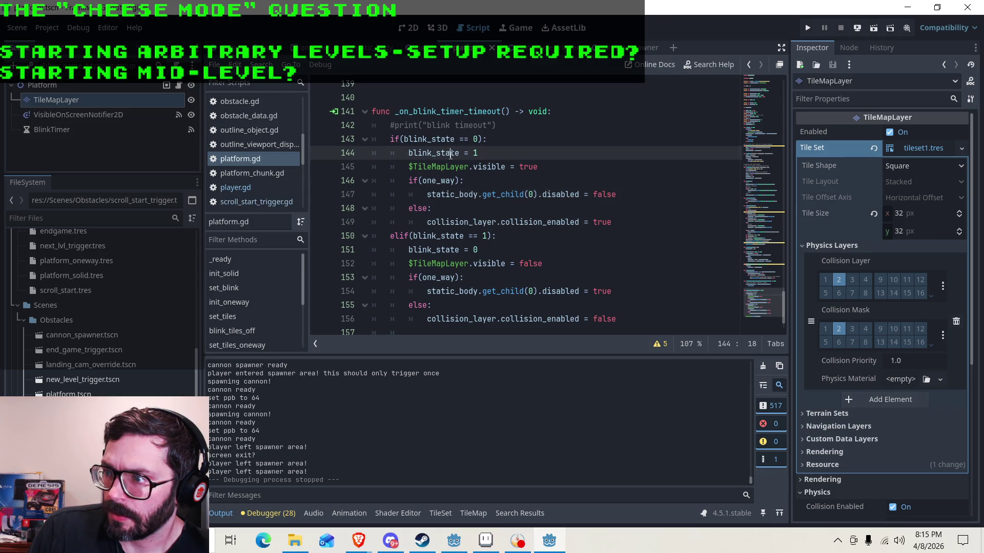
left_click(487, 173)
scroll(528, 197, "down", 1)
left_click(478, 222)
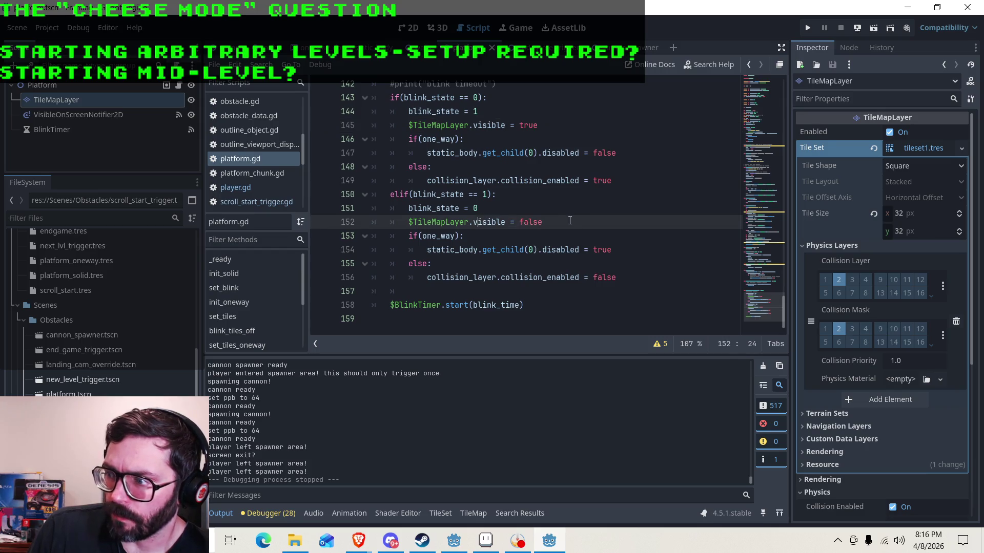
key("Return")
type("blink_tiles_off()")
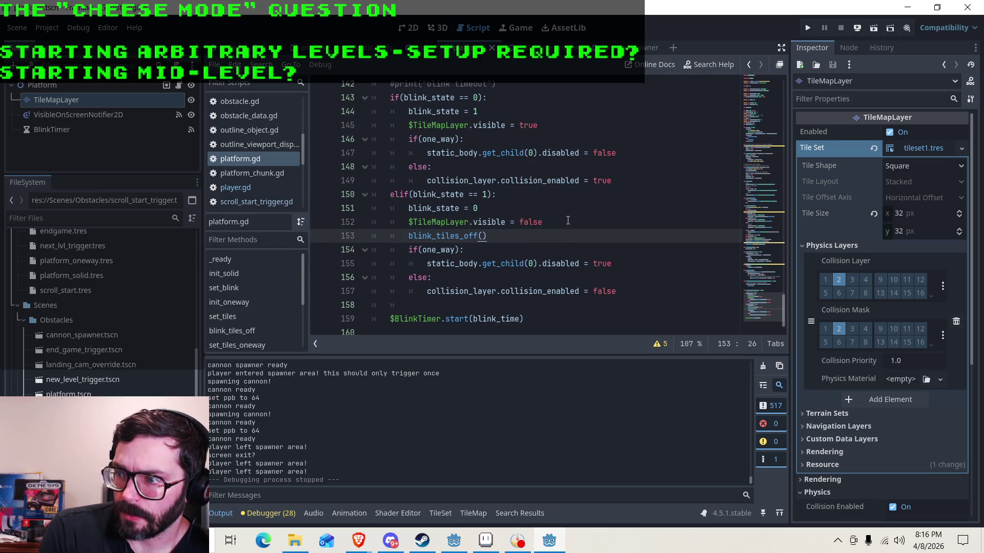
left_click(406, 222)
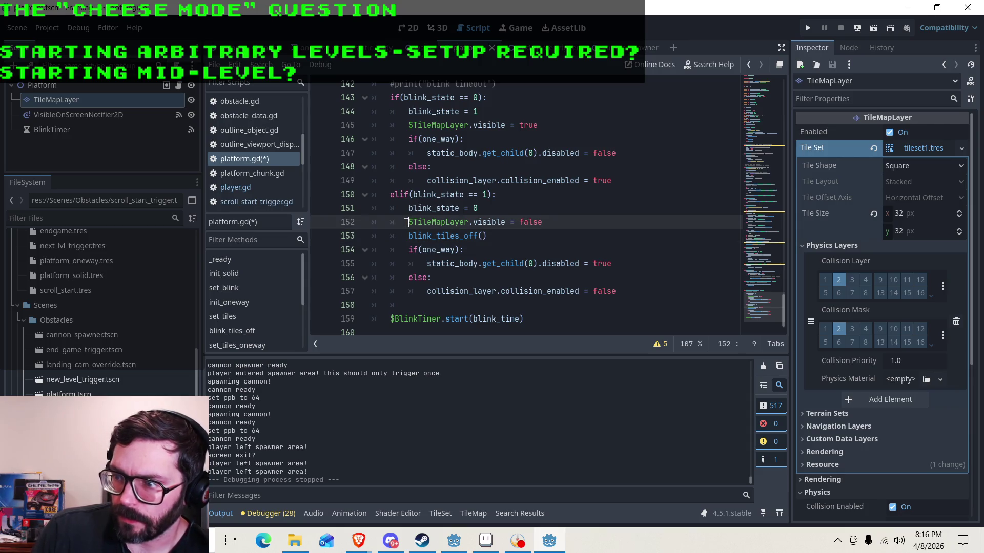
type("#")
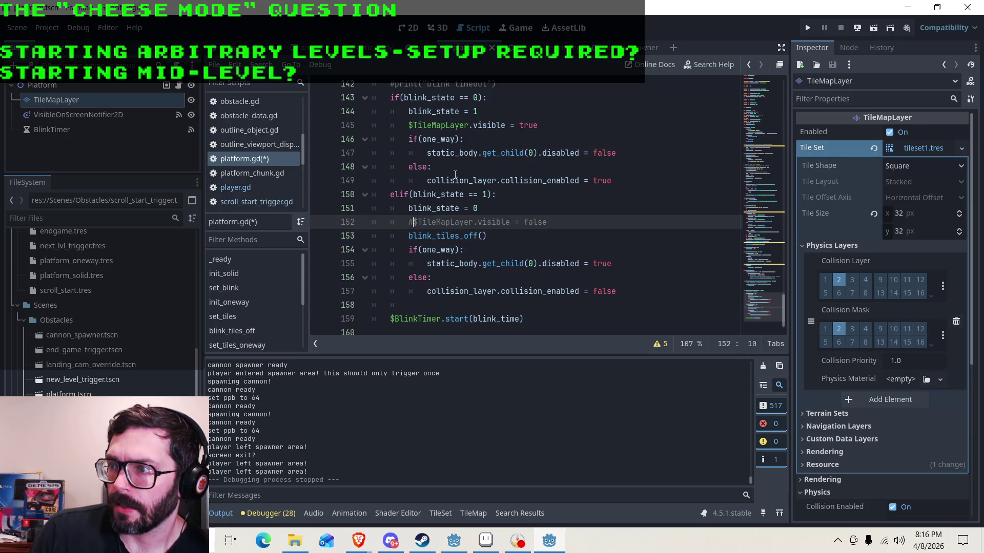
Comment out the TileMapLayer-visible line, call set_tiles() below it, save platform.gd, and run the game.
left_click_drag(547, 123, 408, 125)
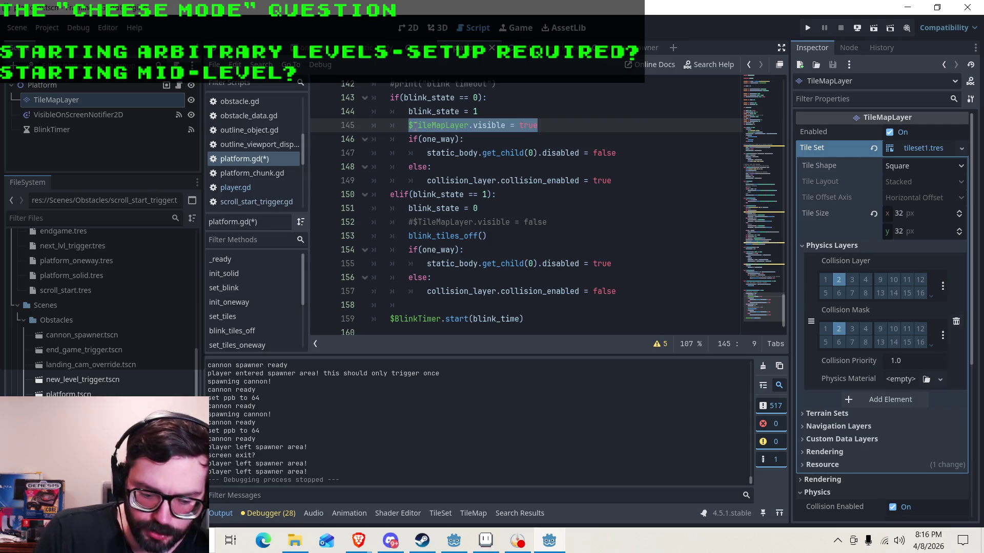
key("ctrl+k")
left_click(555, 129)
key("Return")
type("set_tile")
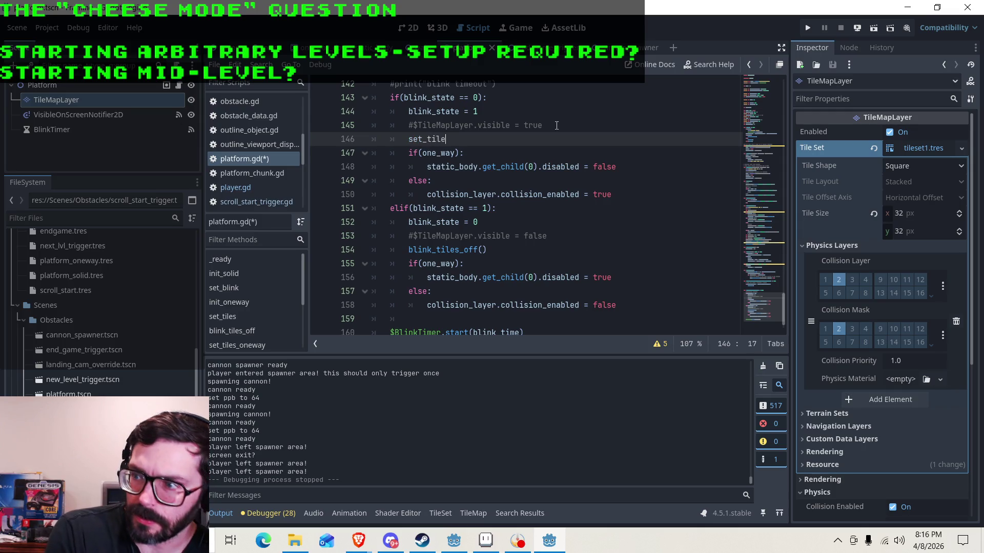
type("s")
key("Return")
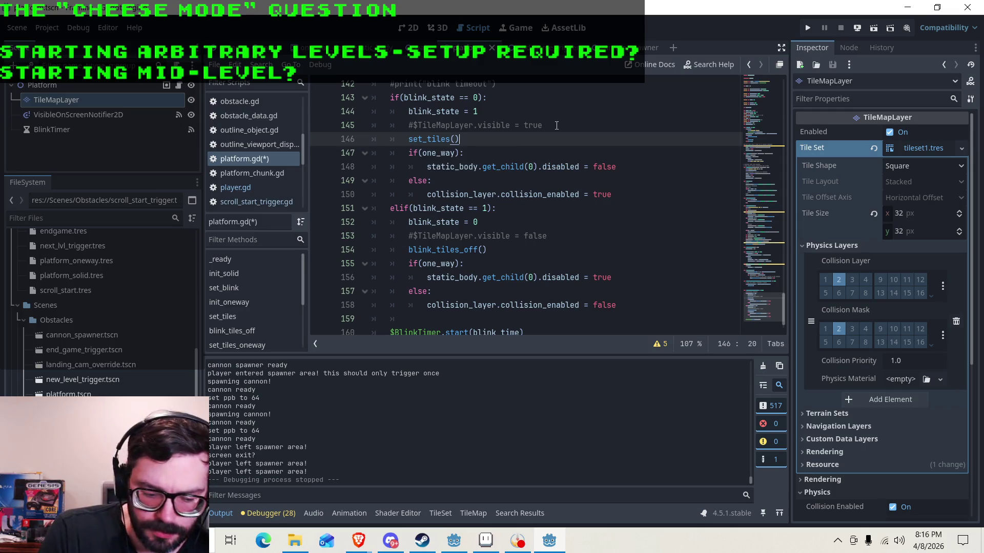
key("ctrl+s")
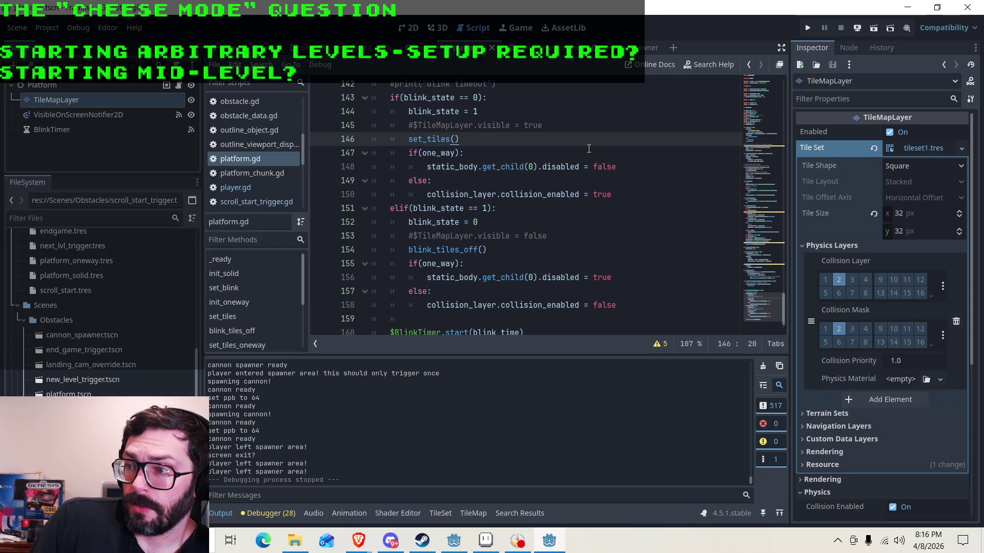
left_click(806, 30)
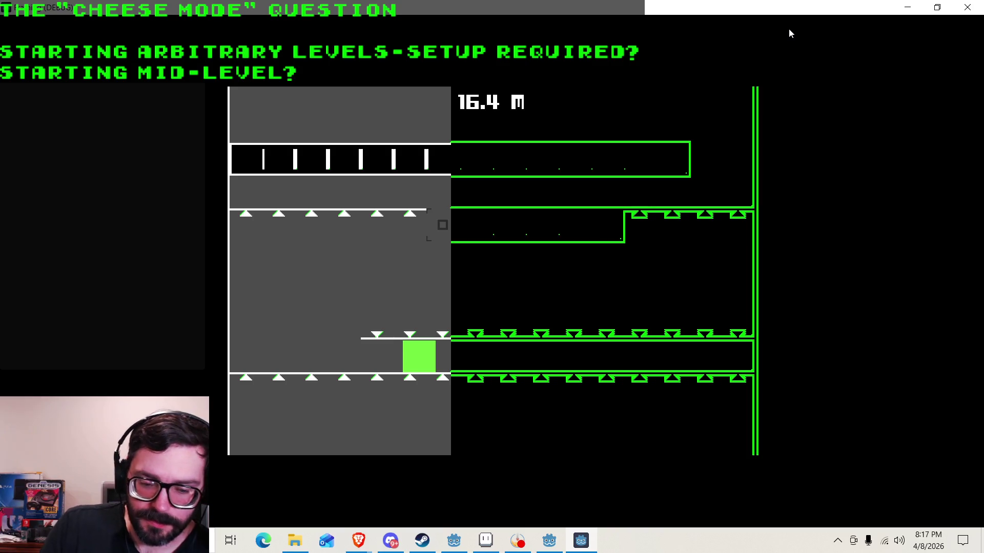
Stop the test run and bring up the tiles_1.png tile sheet in Aseprite.
left_click(980, 4)
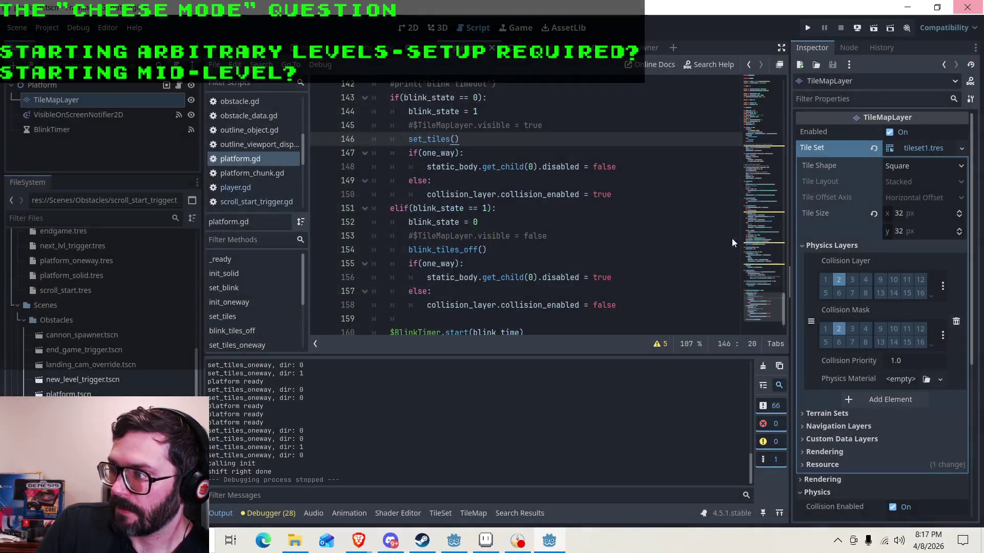
left_click(477, 551)
scroll(433, 302, "up", 4)
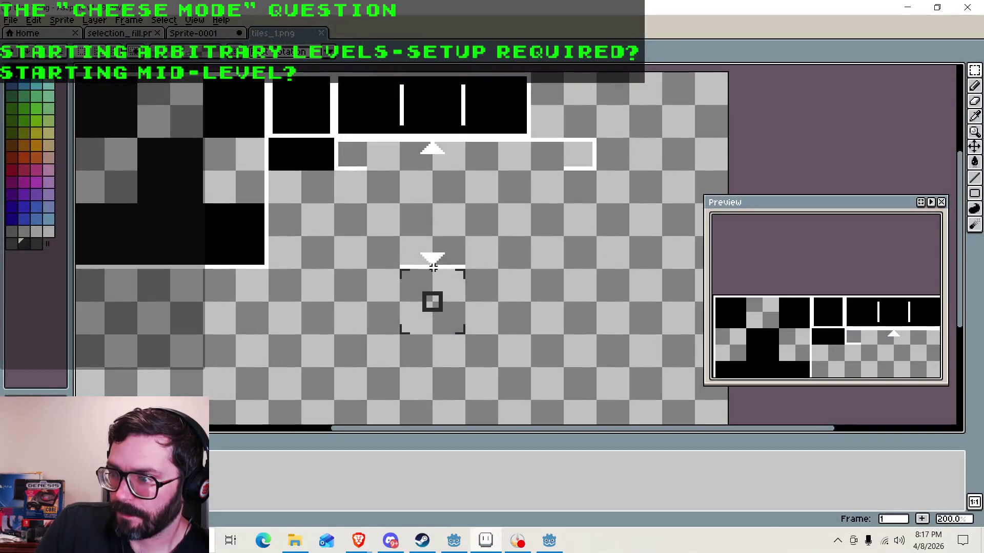
Delete the small dark square from the tile in tiles_1.png, save, and rerun the game from Godot.
left_click_drag(404, 262, 466, 317)
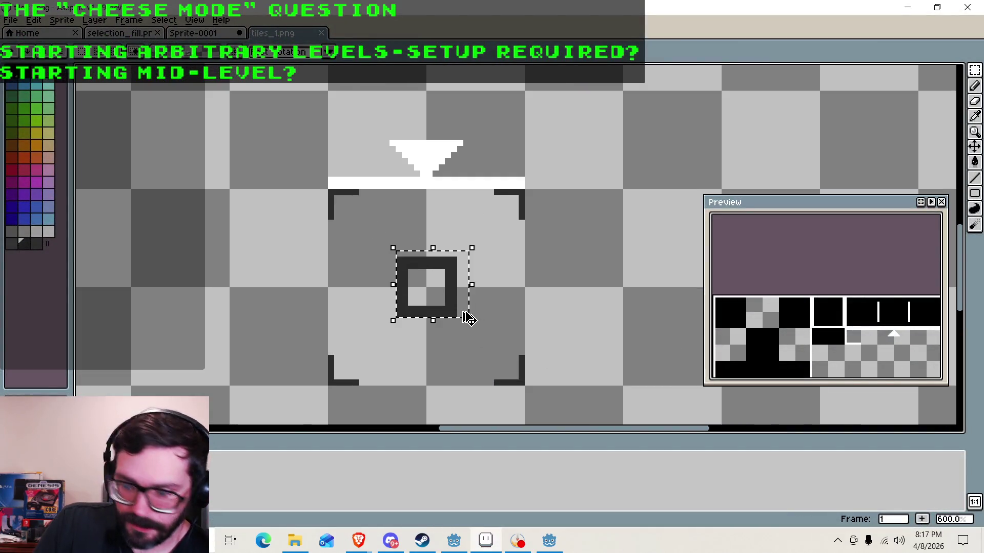
key("Delete")
key("ctrl+s")
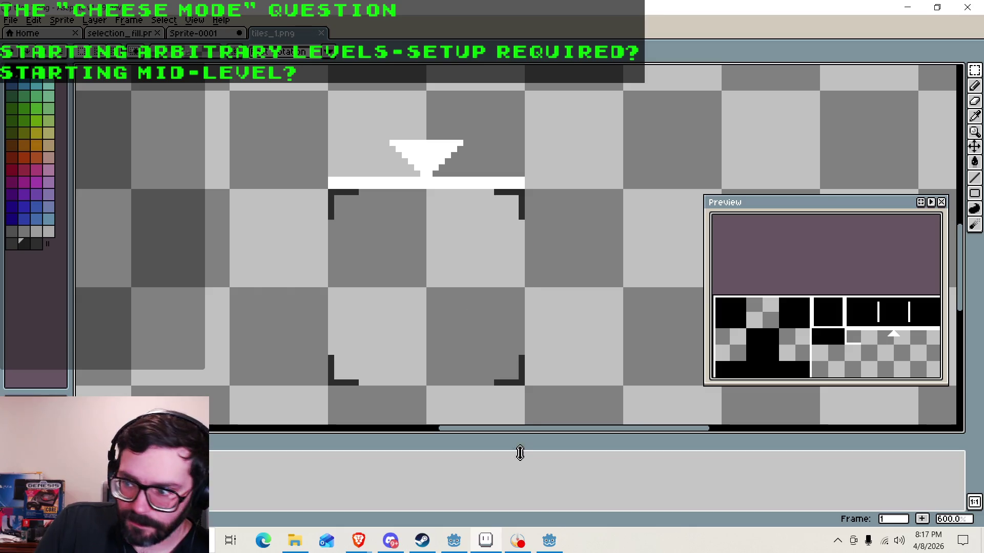
left_click(549, 540)
left_click(808, 27)
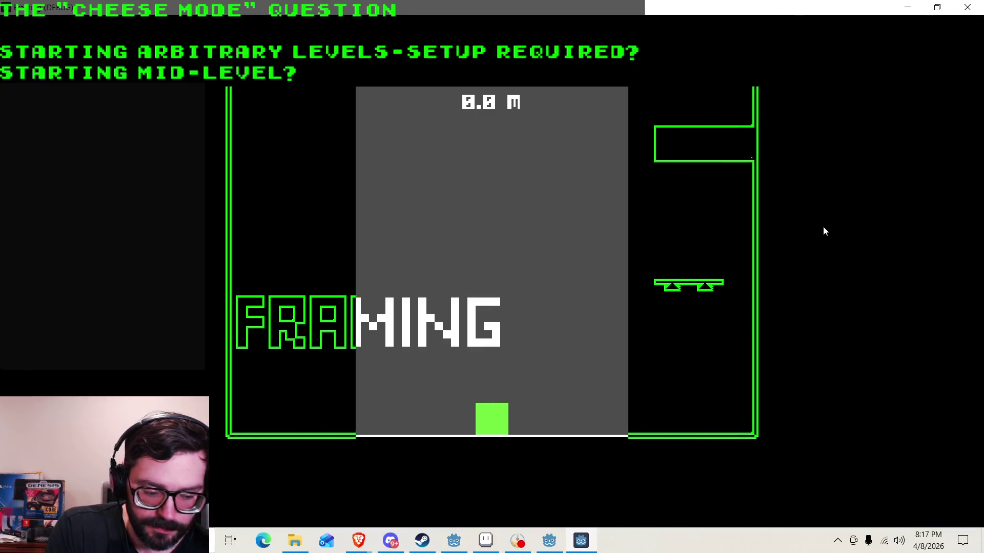
Climb from the floor via the spring platform and black box to the 16.4 m platform.
key("Right")
key("space")
key("Right")
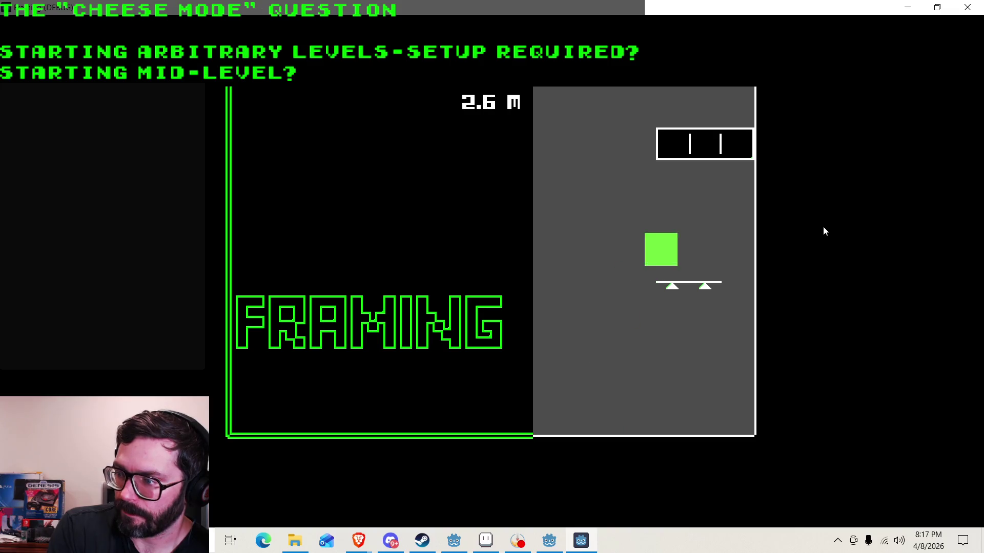
key("Left")
key("Right")
key("space")
key("Left")
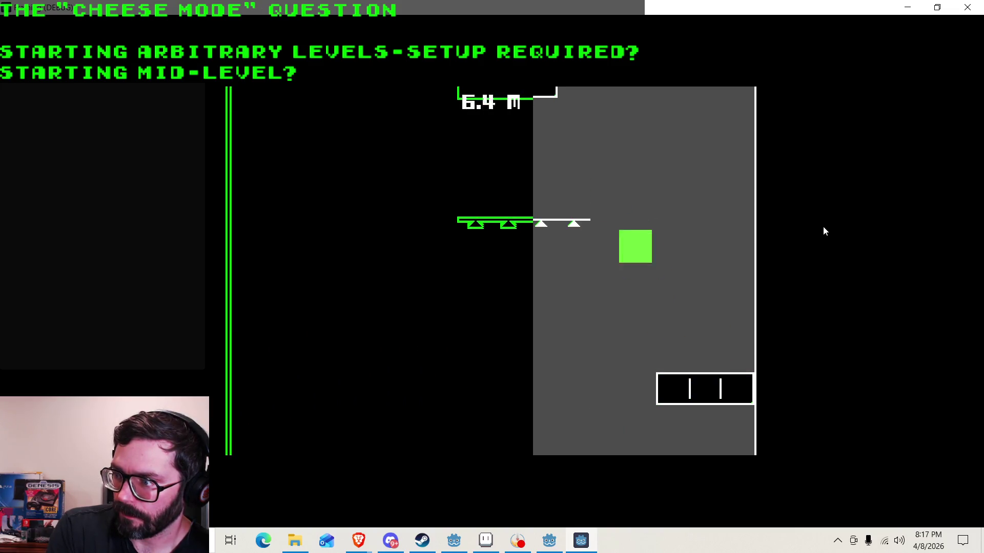
key("Left")
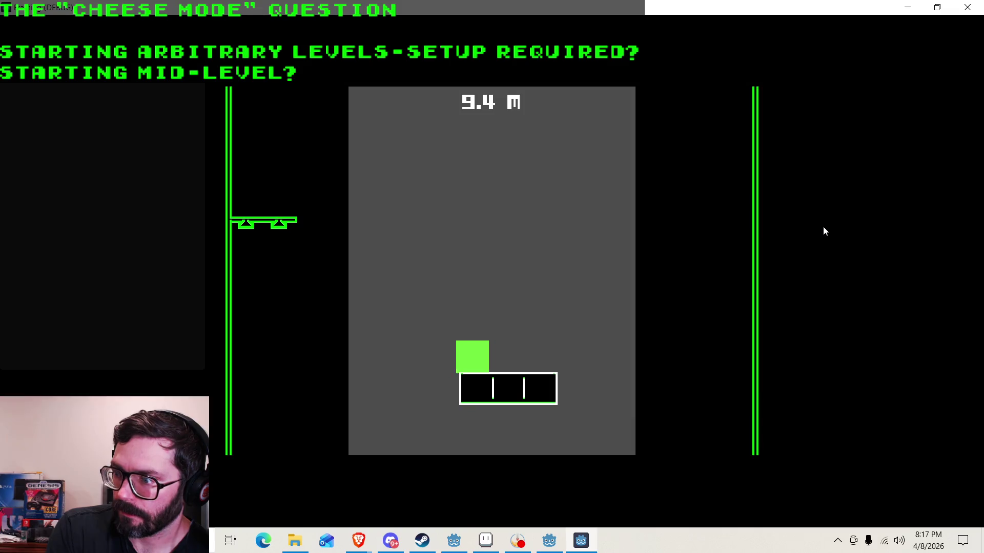
key("space")
key("Left")
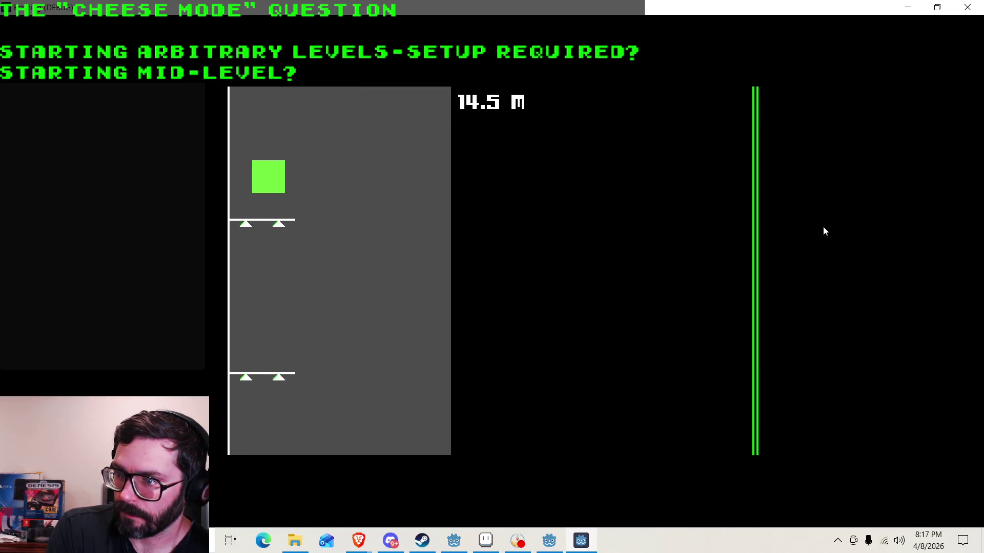
key("Right")
key("Left")
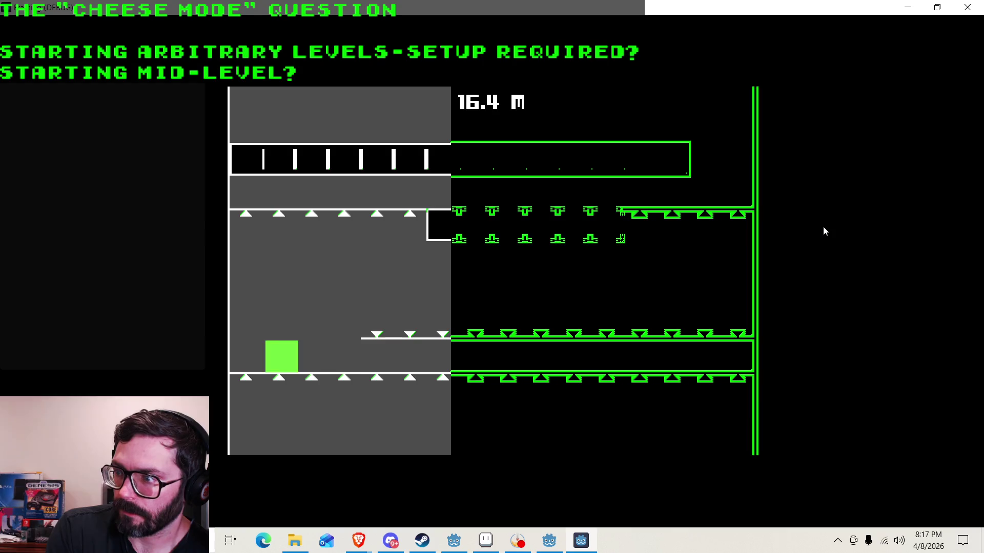
Shuffle the player left and right along the 16.4 m platform to line up the next jump.
key("Right")
key("Left")
key("Right")
key("Left")
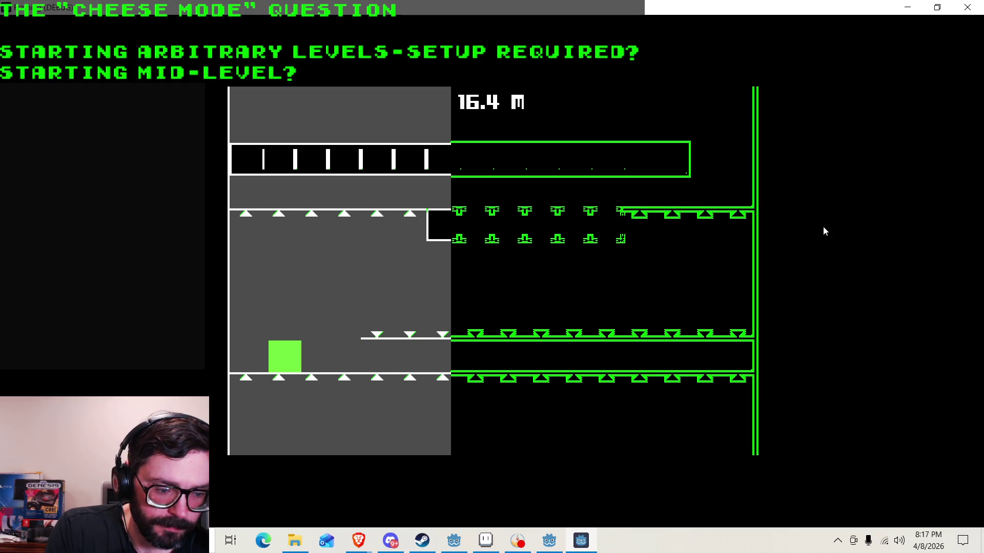
key("Right")
key("Left")
key("Right")
key("Left")
key("Right")
key("Left")
key("Right")
key("Left")
key("Right")
key("Left")
key("Right")
key("Left")
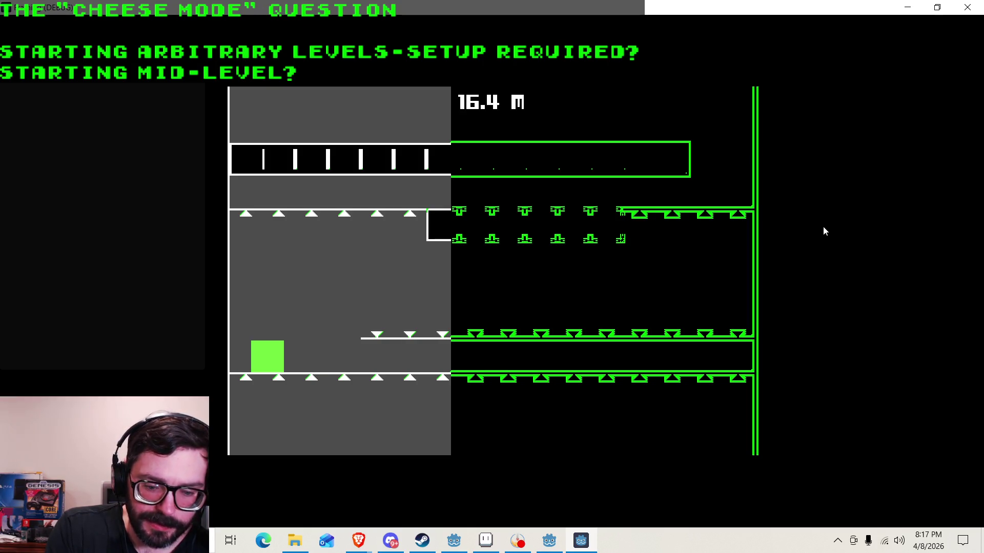
Jump onto the upper spike platform and climb past the blinking platform until the player dies.
key("space")
key("Right")
key("Right")
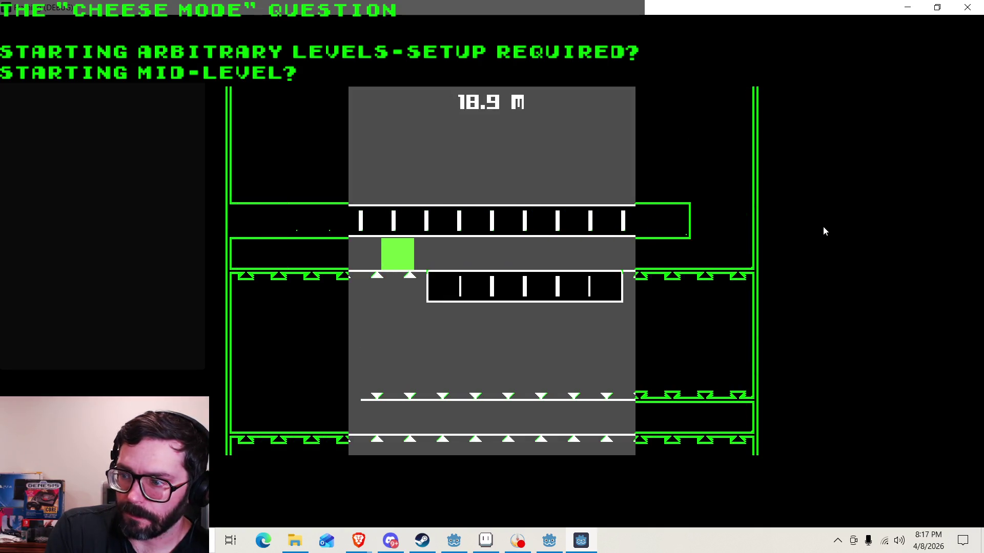
key("Left")
key("Right")
key("Left")
key("Right")
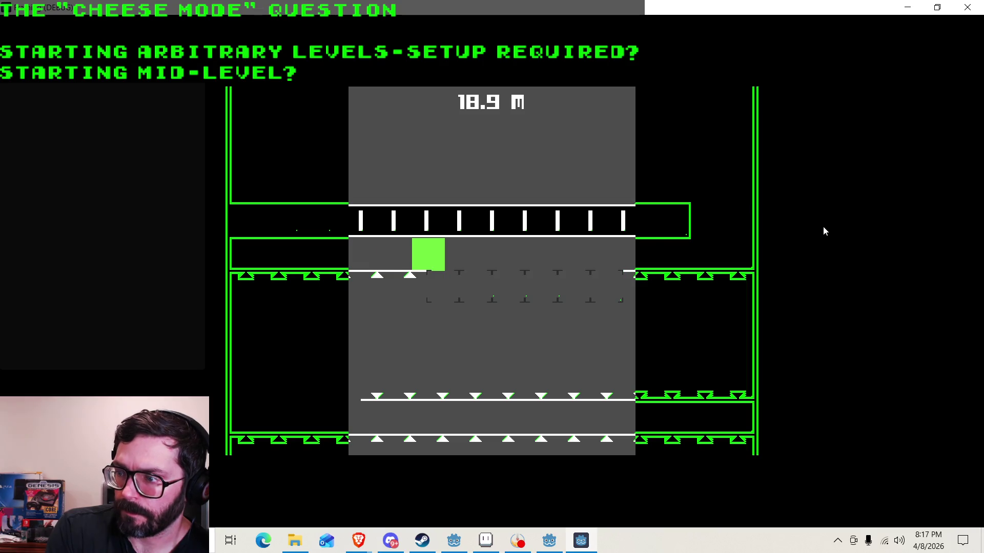
key("Right")
key("space")
key("Left")
key("Left")
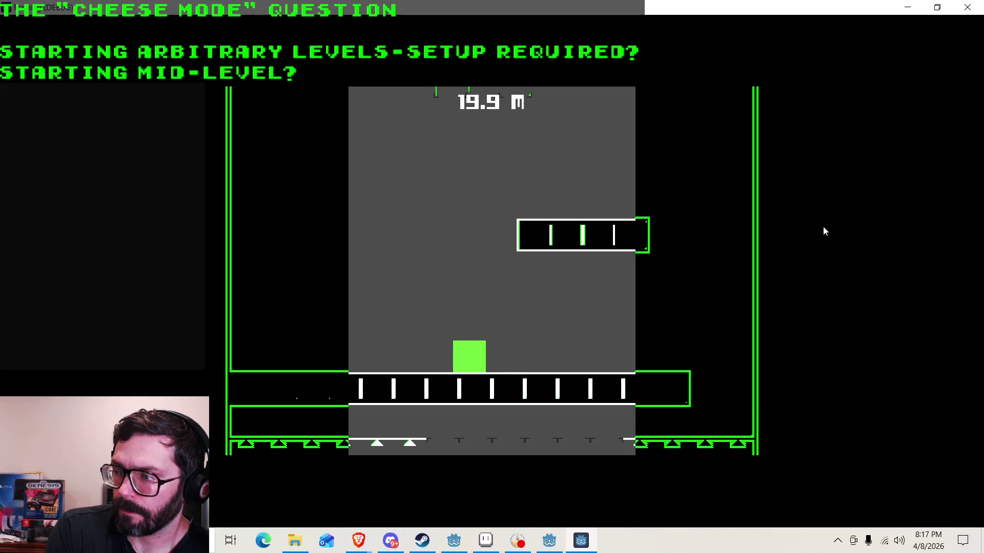
key("Right")
key("space")
key("Right")
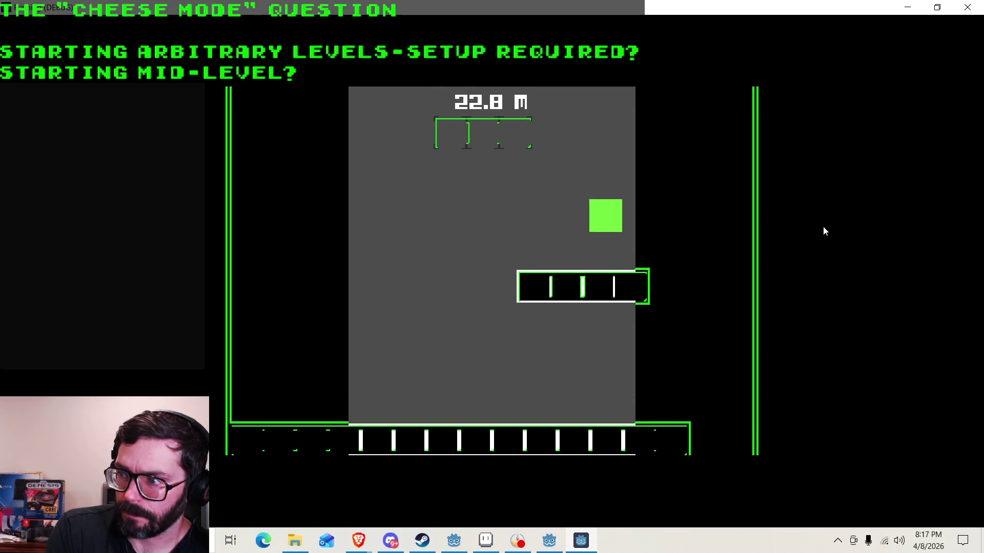
key("space")
key("Left")
key("space")
key("Left")
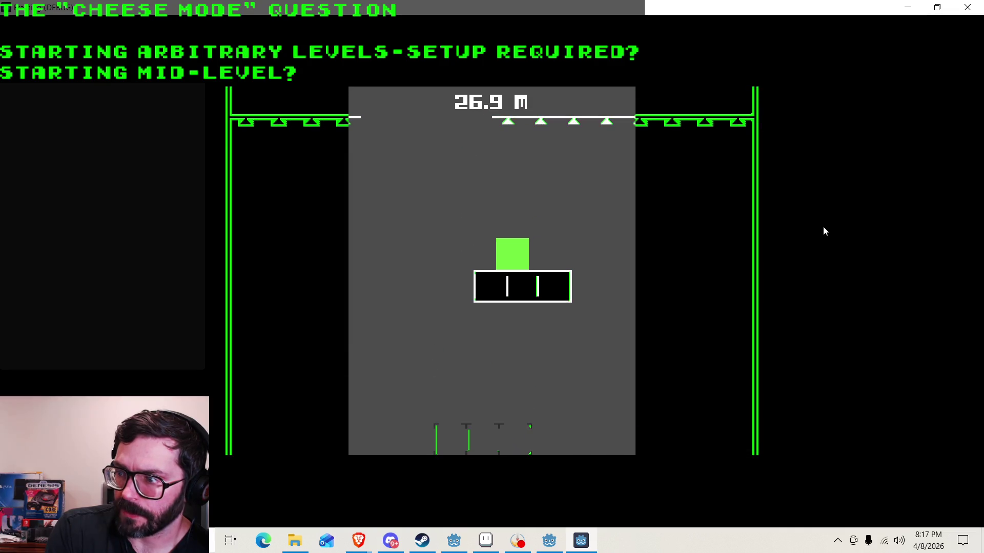
key("space")
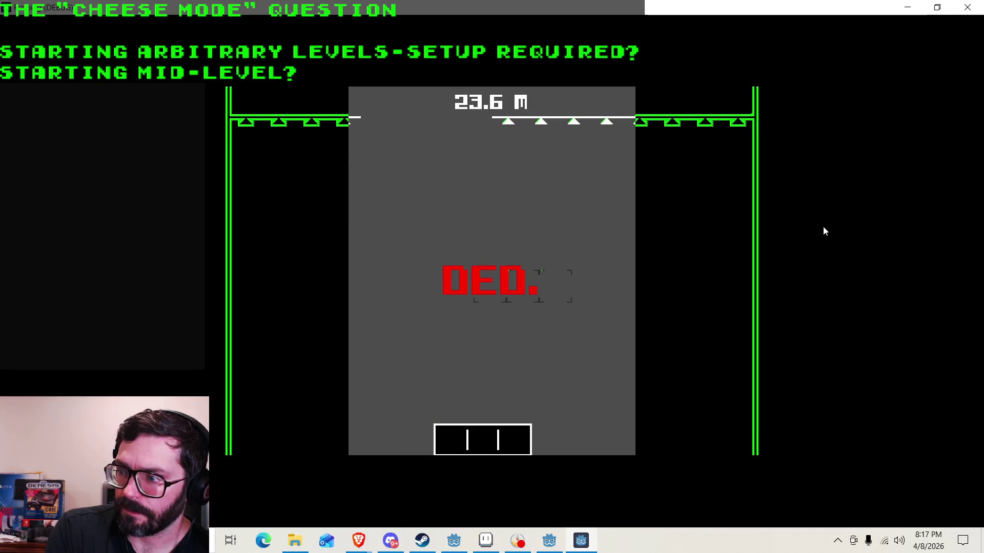
Retry from the DED screen, climb the ledges again up to 29.3 m, and stop the game.
key("space")
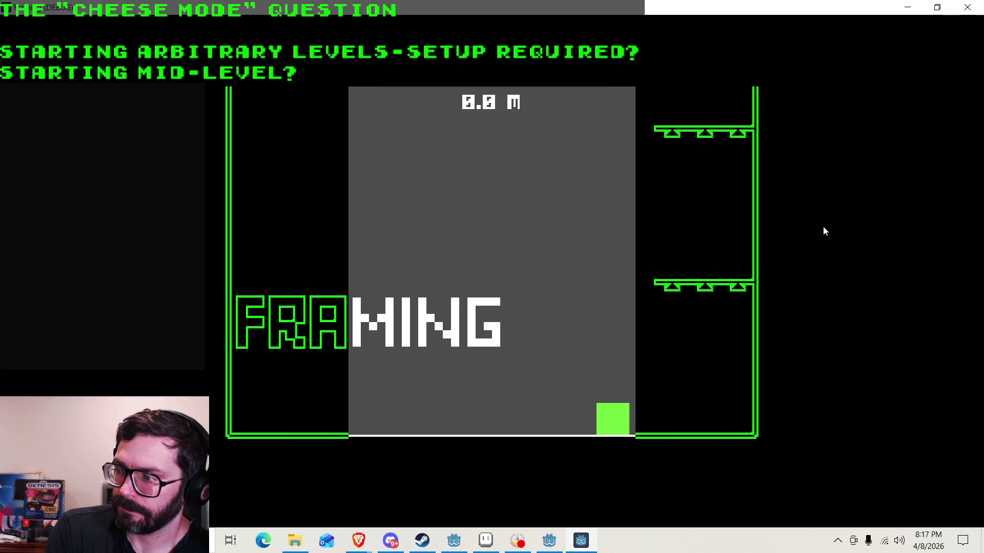
key("space")
key("space")
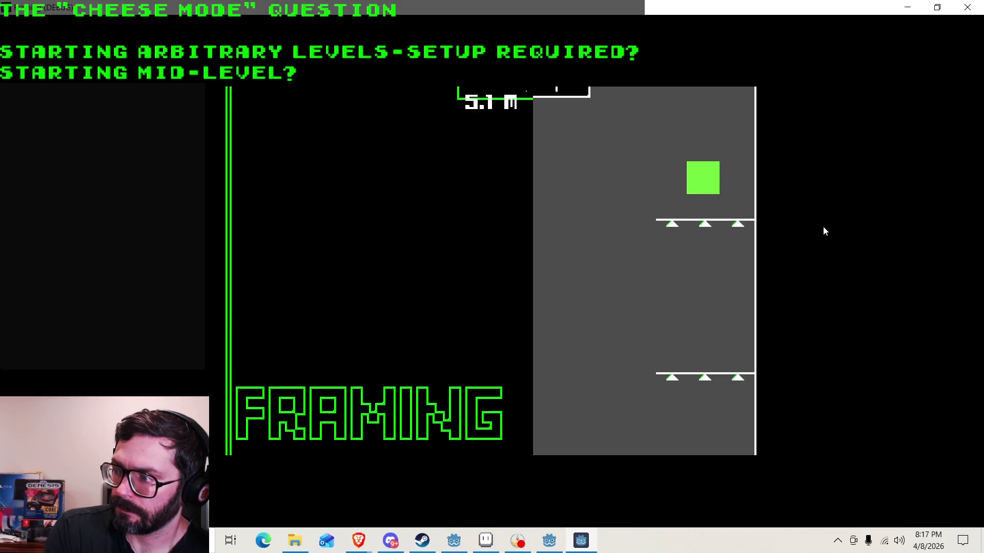
key("space")
key("space")
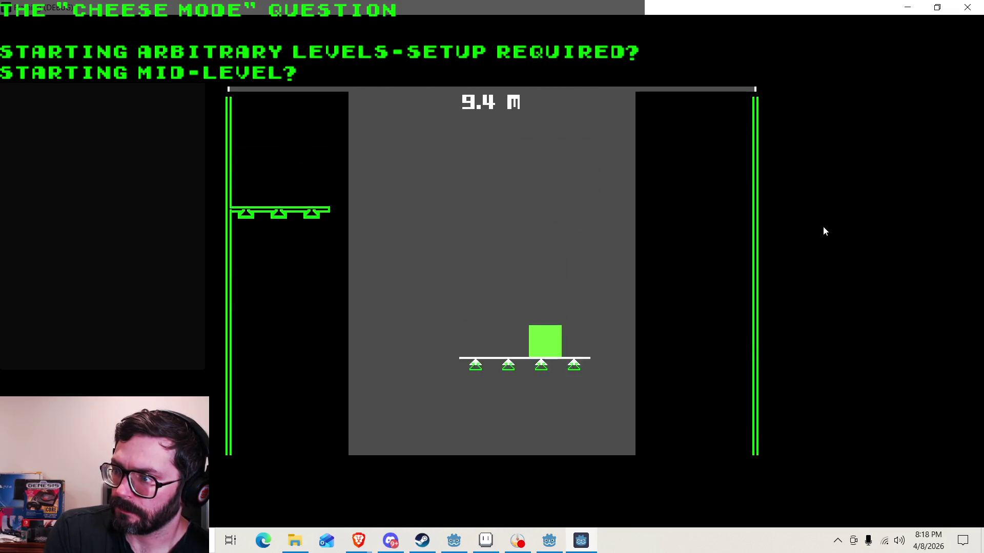
key("space")
key("space")
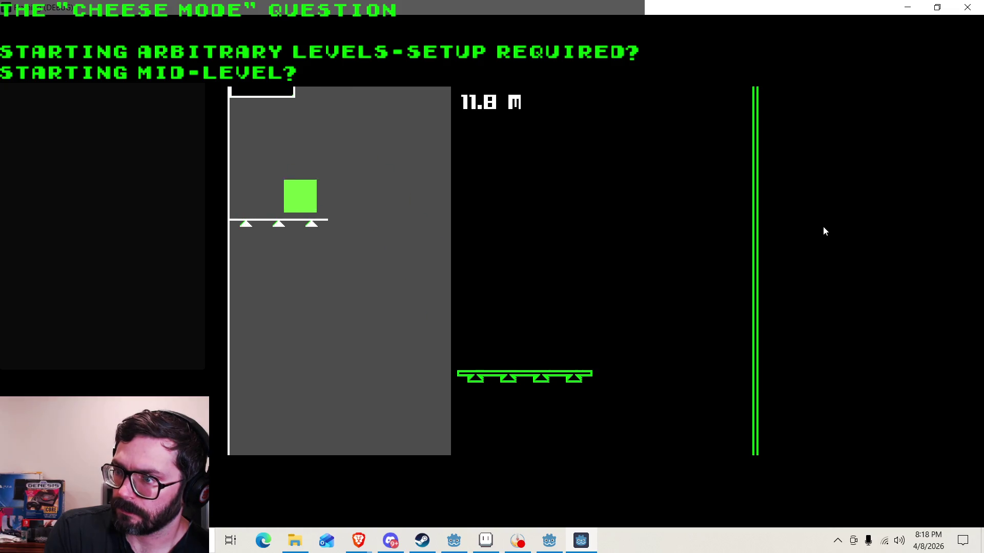
key("space")
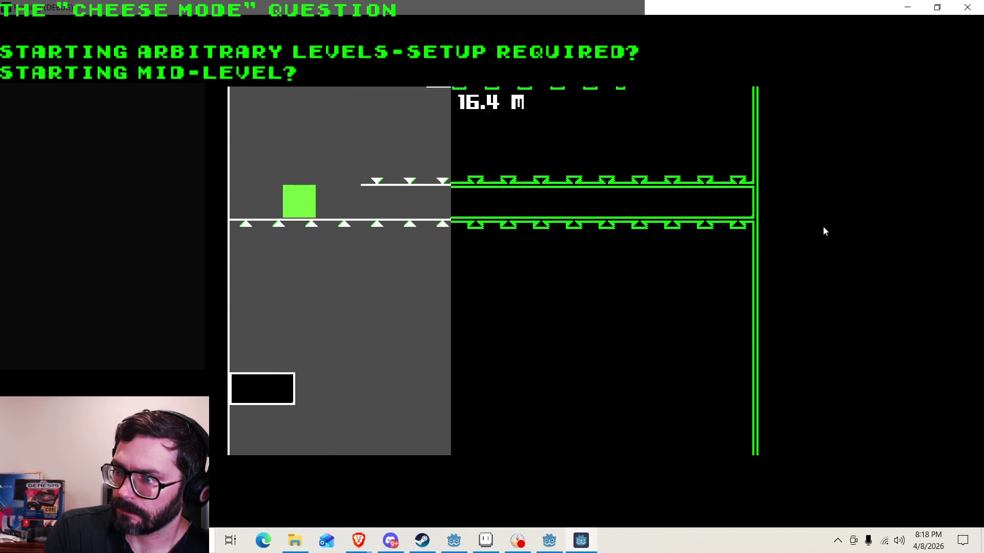
key("space")
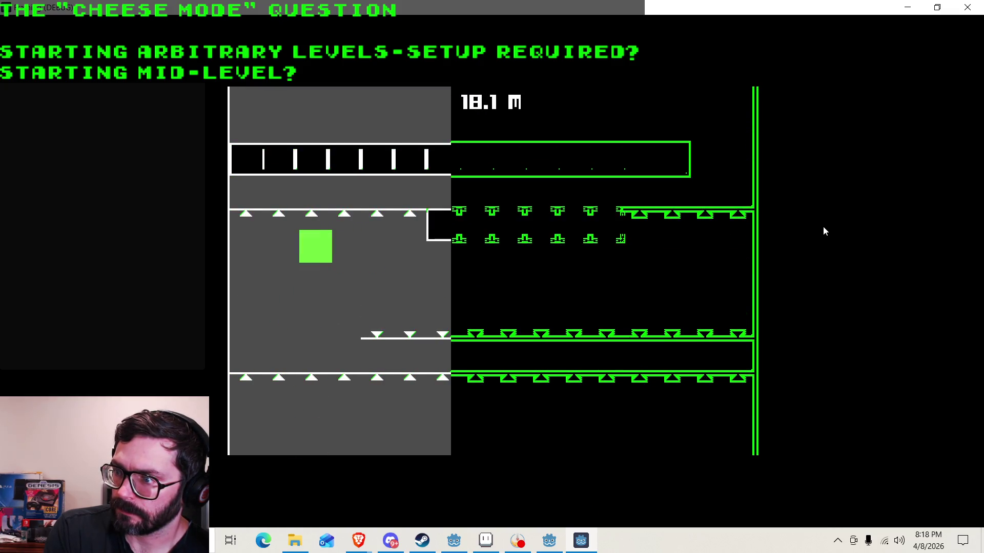
key("space")
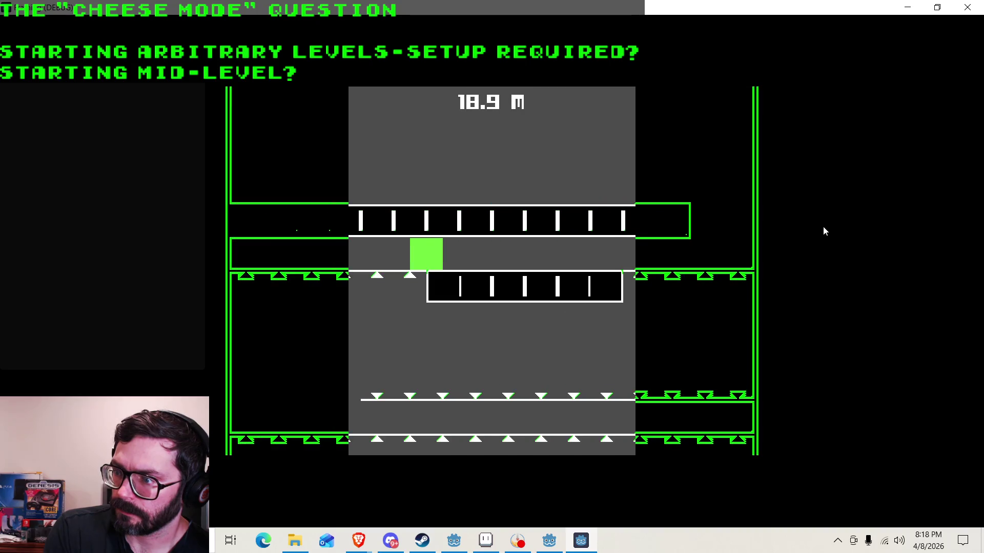
key("space")
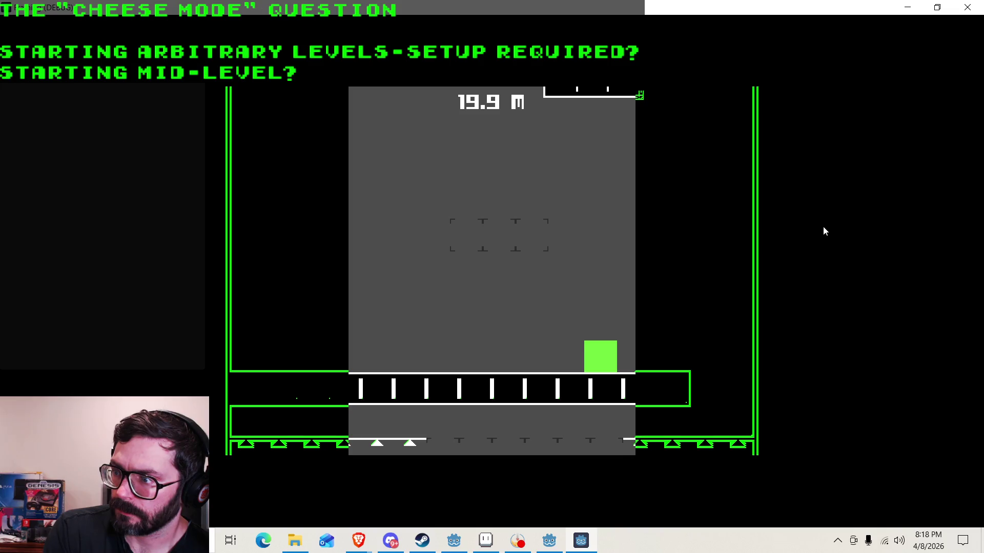
key("space")
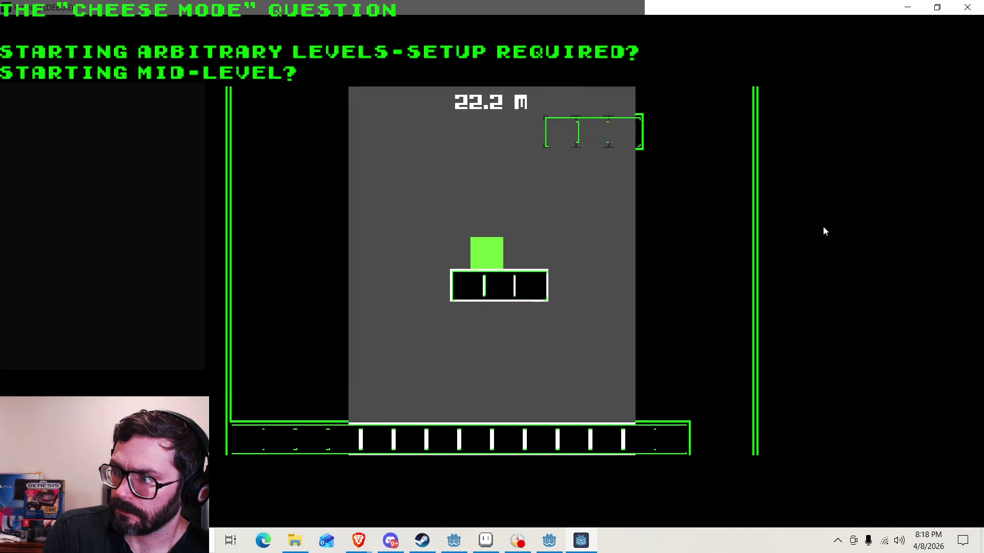
key("space")
key("space")
key("space")
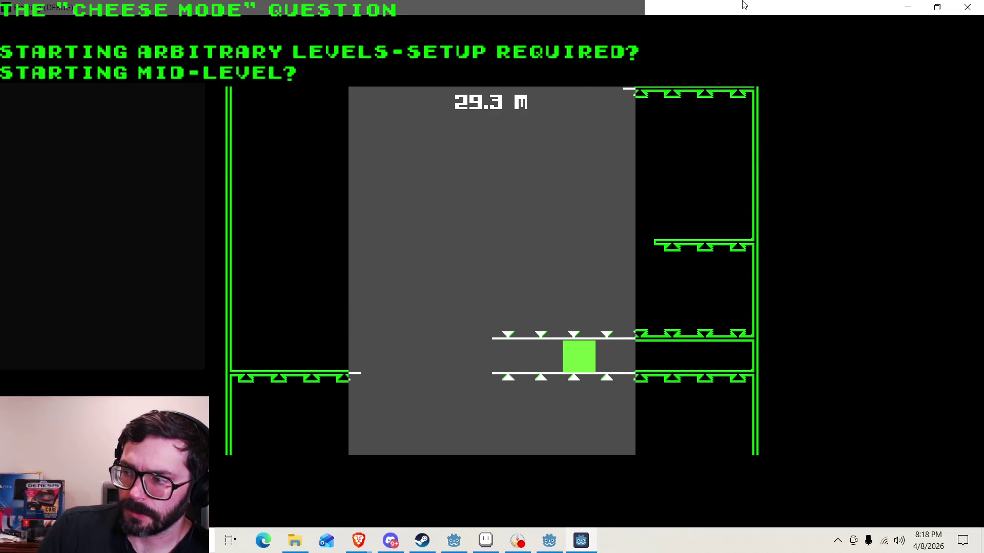
left_click(967, 7)
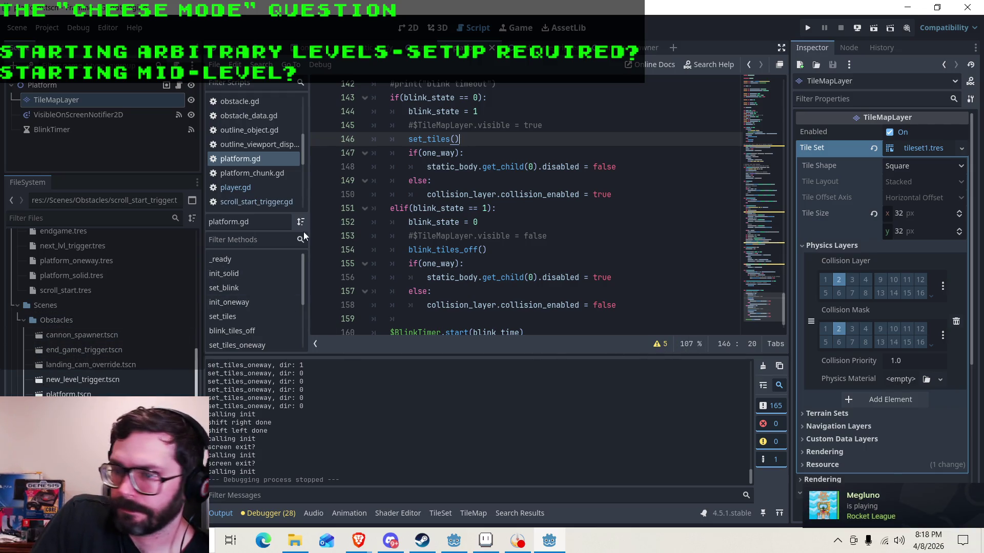
Inspect blink_1.5_4w_mid_cam0.tres, expanding and collapsing its Obstacles Spawn on list, then launch the game.
scroll(137, 354, "up", 4)
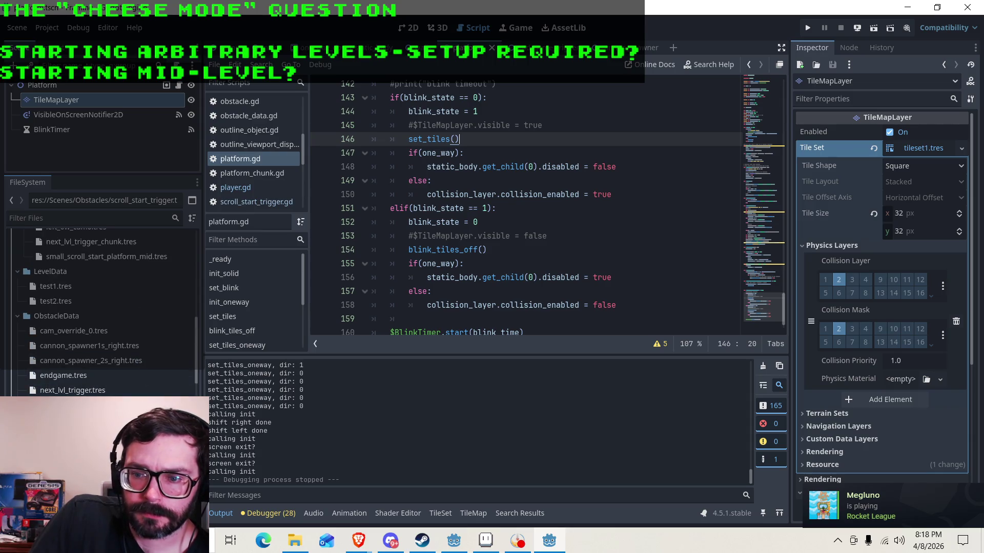
scroll(112, 345, "down", 8)
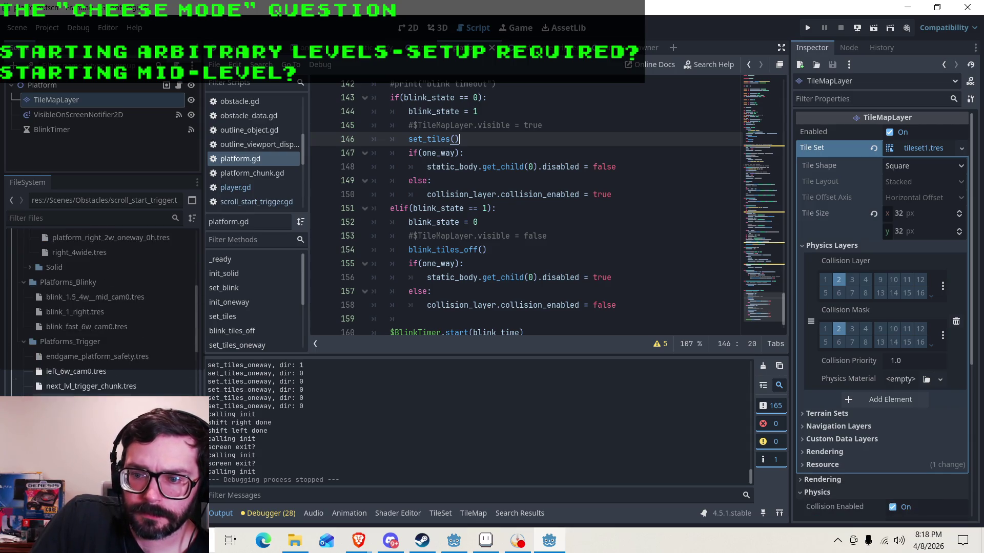
scroll(110, 347, "up", 1)
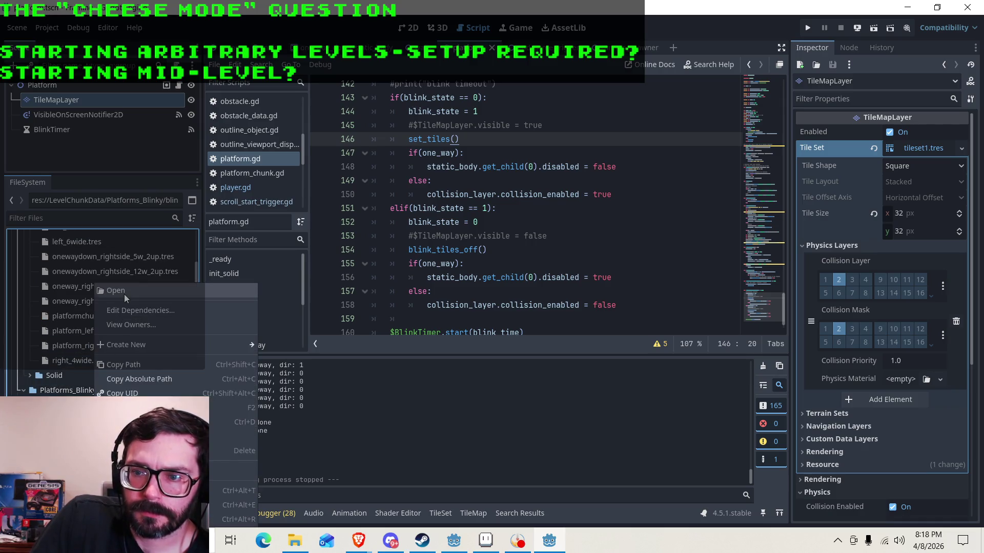
left_click(124, 294)
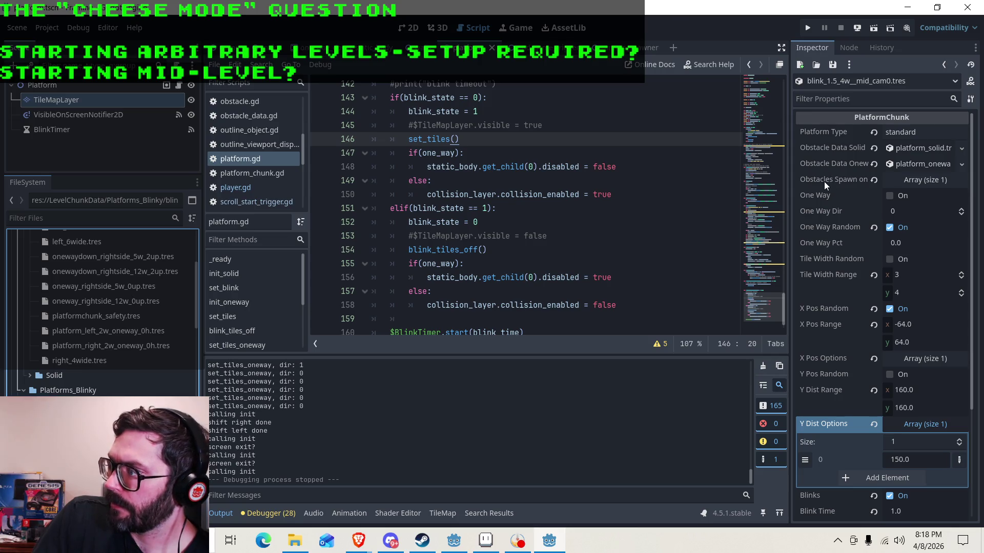
left_click(936, 179)
left_click(936, 180)
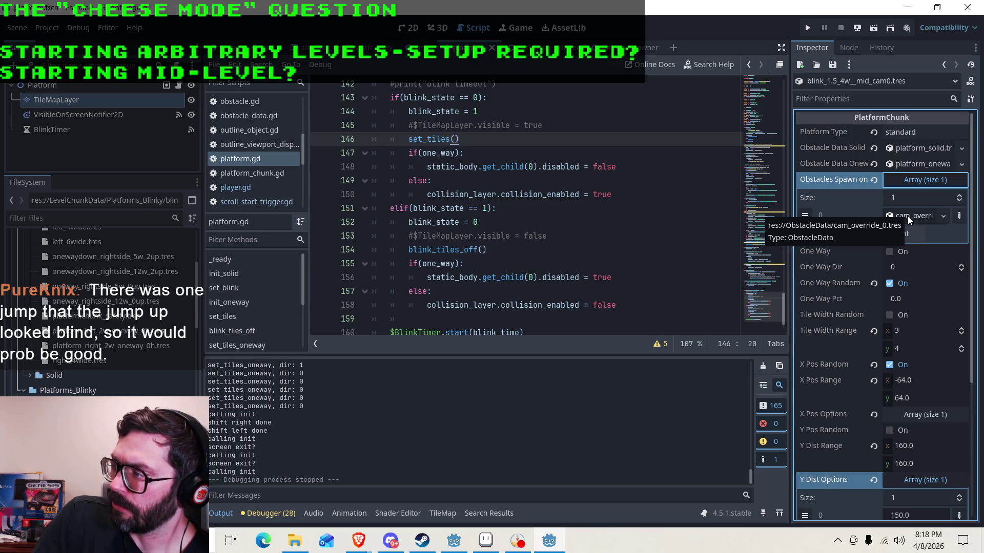
left_click(908, 178)
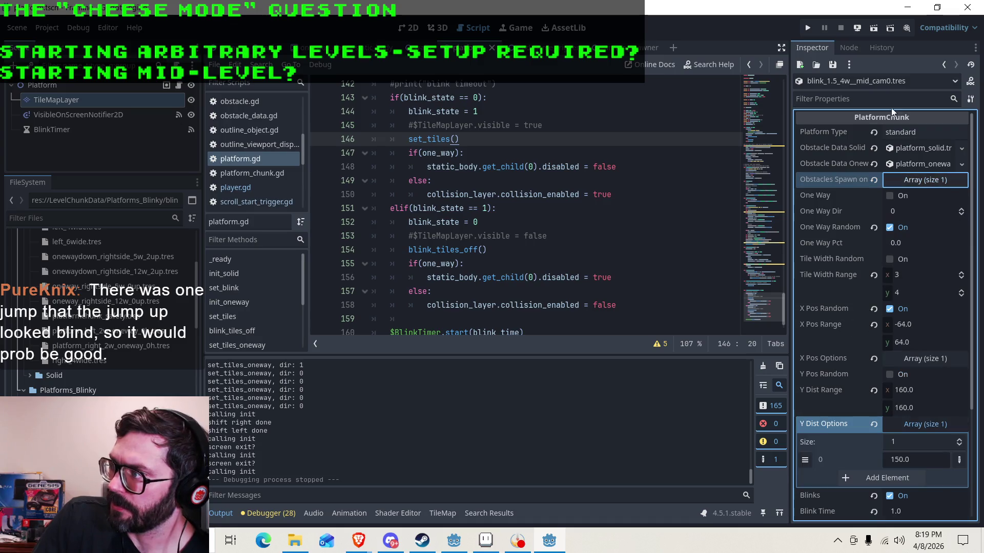
left_click(809, 28)
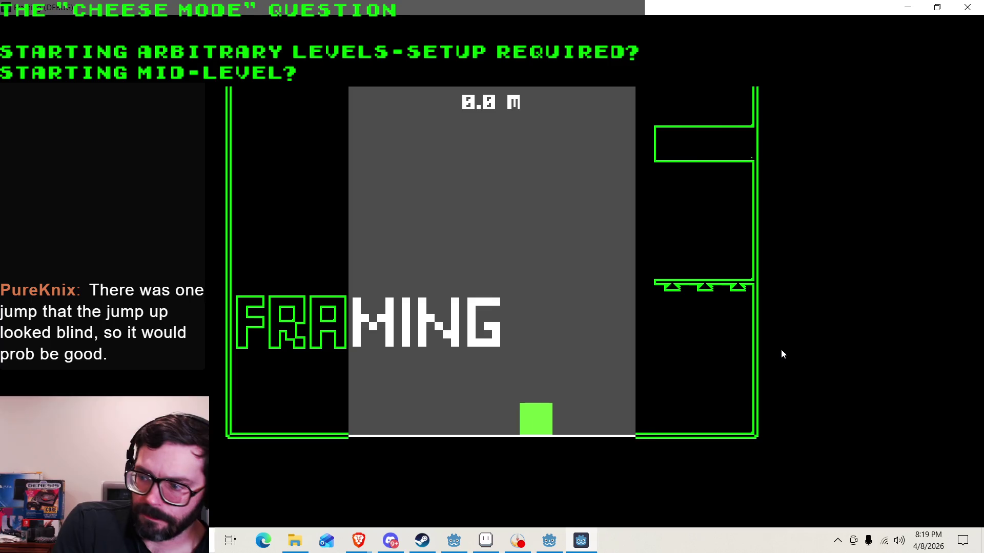
Climb the first blinking platforms, jumping up-left onto the spiked platforms.
key("Right")
key("space")
key("Left")
key("space")
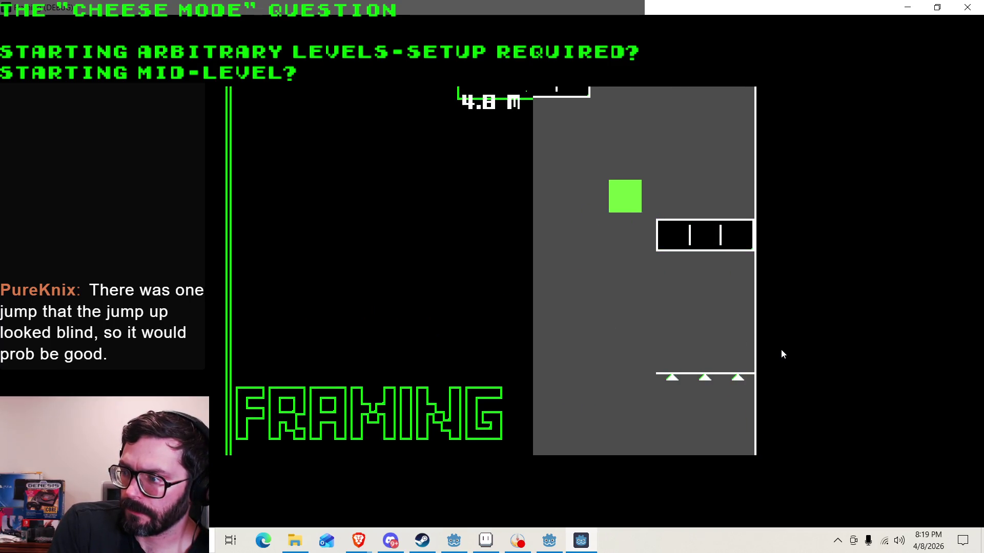
key("Right")
key("space")
key("Left")
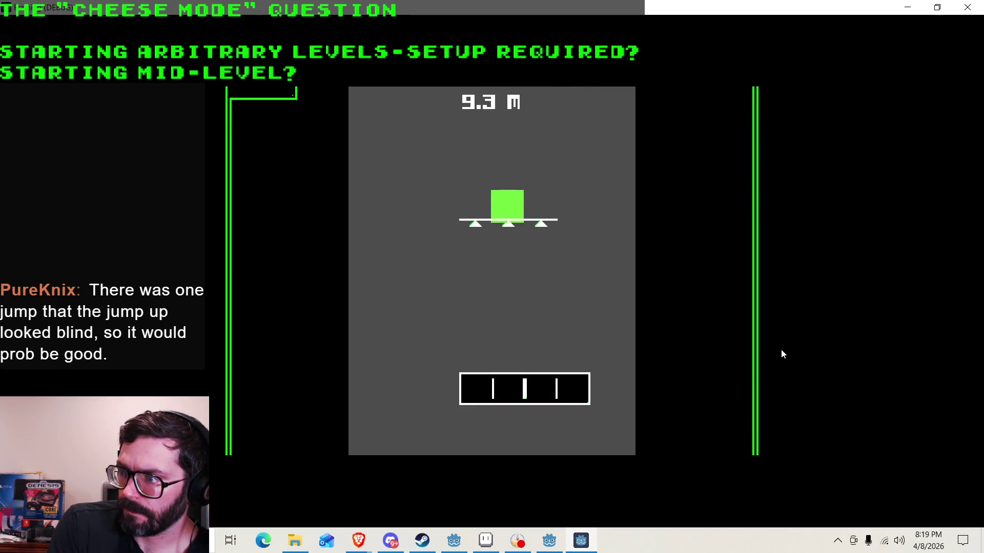
key("space")
key("Left")
key("space")
key("space")
key("space")
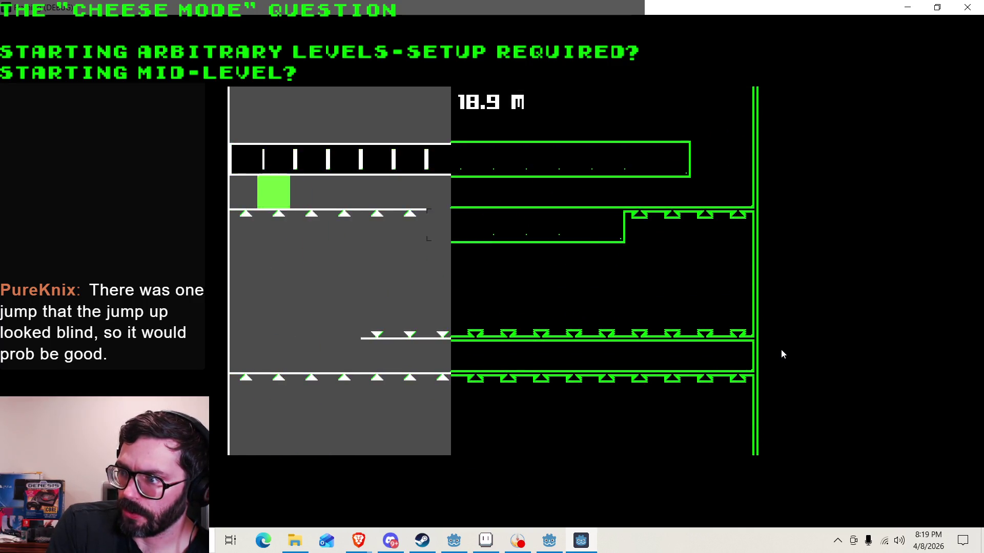
key("Right")
key("Right")
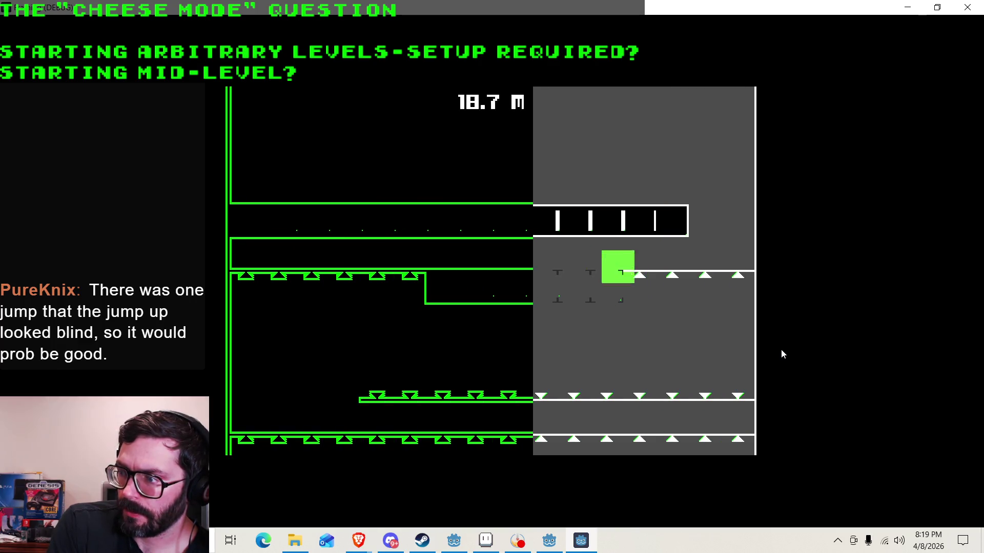
key("Left")
key("space")
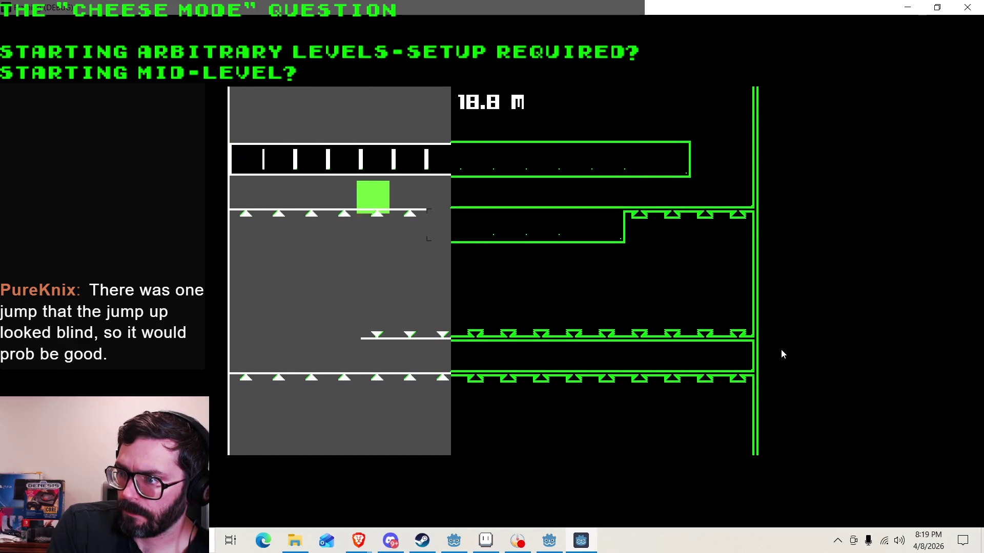
key("Right")
key("Right")
key("space")
key("Left")
key("Right")
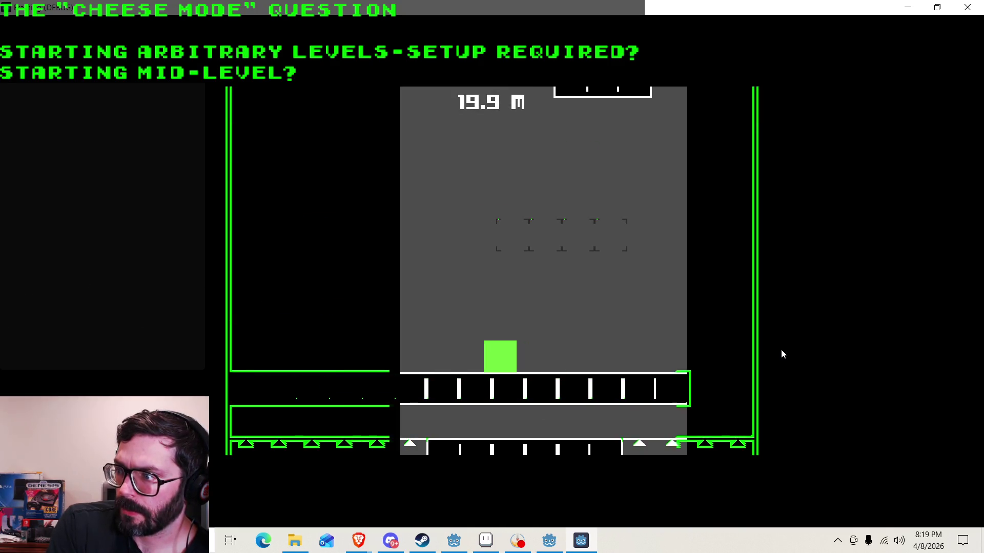
key("Left")
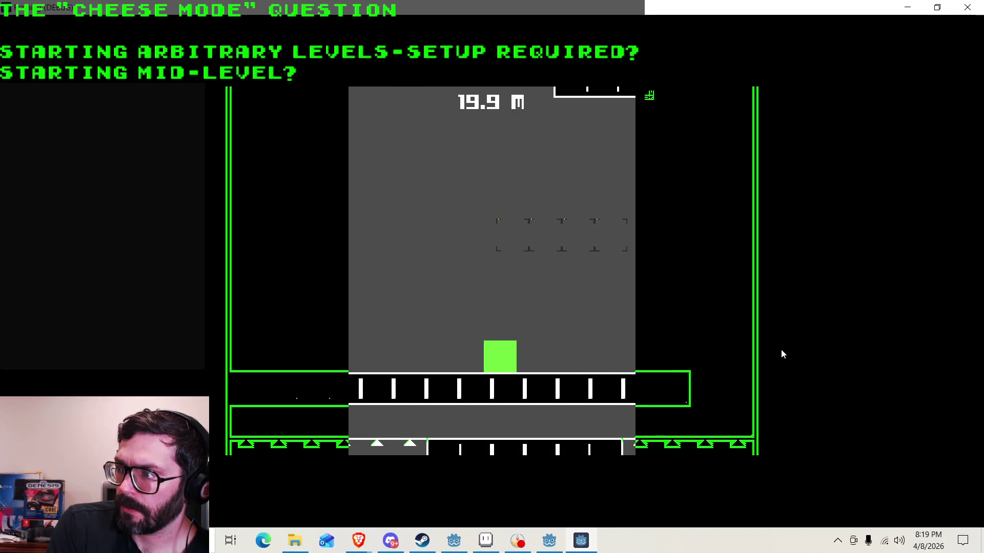
key("Left")
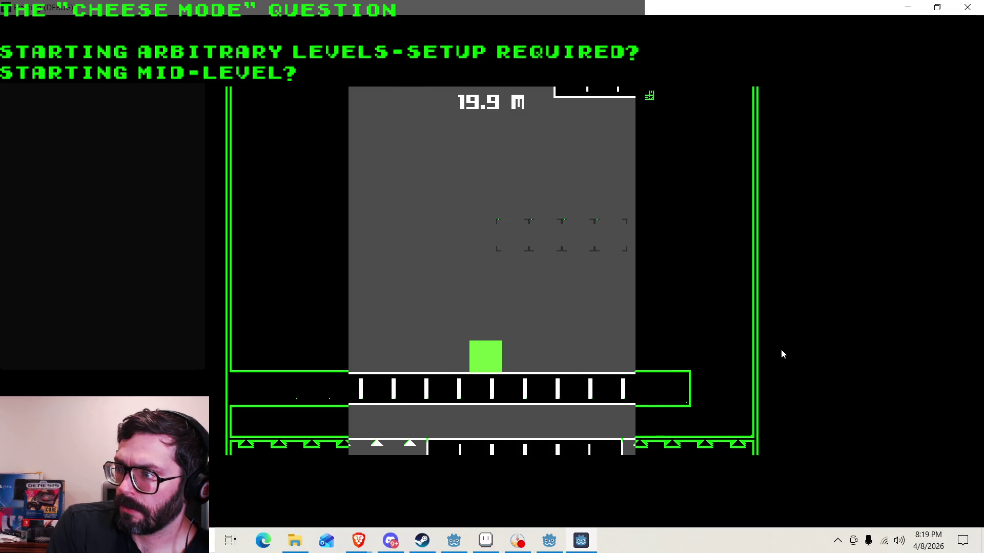
key("Left")
Keep climbing over the dashed platforms toward the top until the player dies on spikes.
key("space")
key("Right")
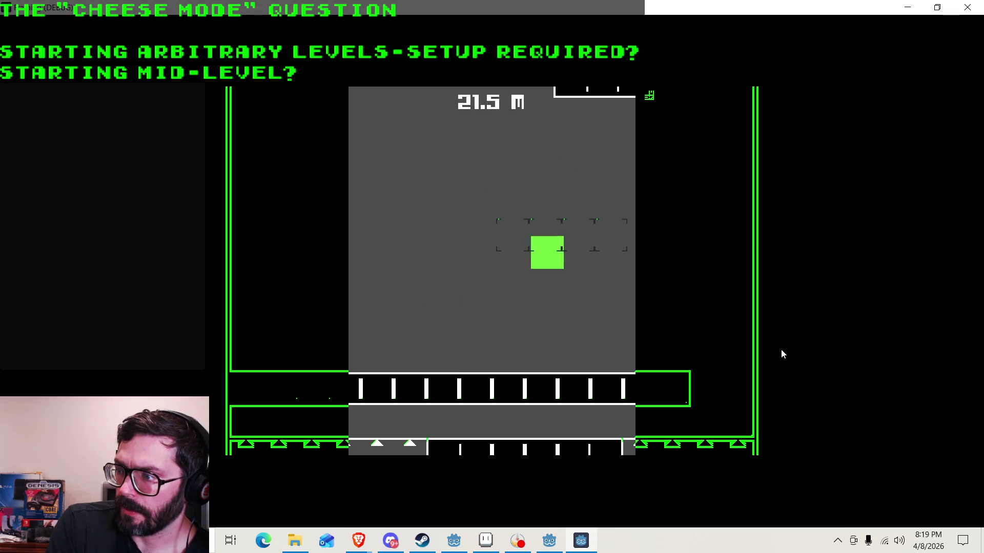
key("Left")
key("space")
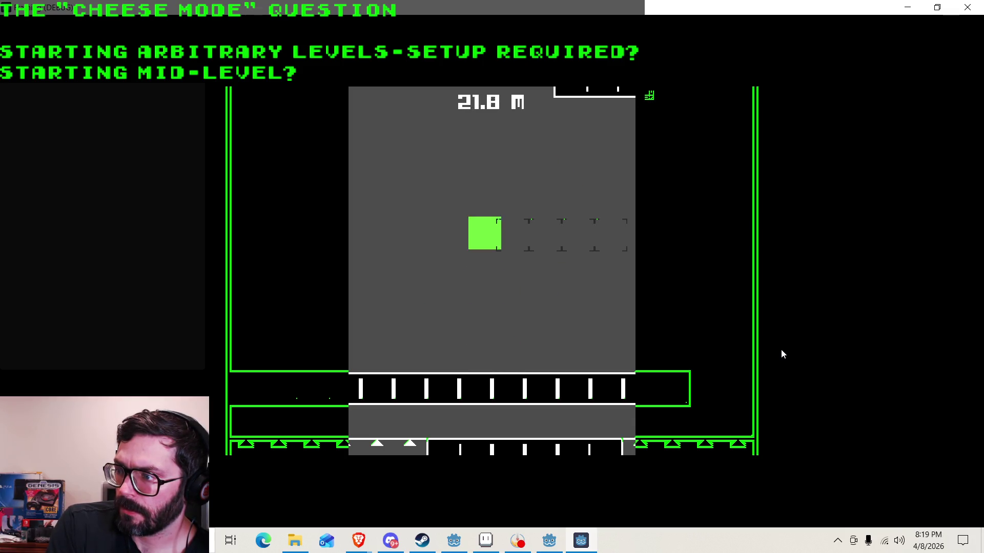
key("Right")
key("Down")
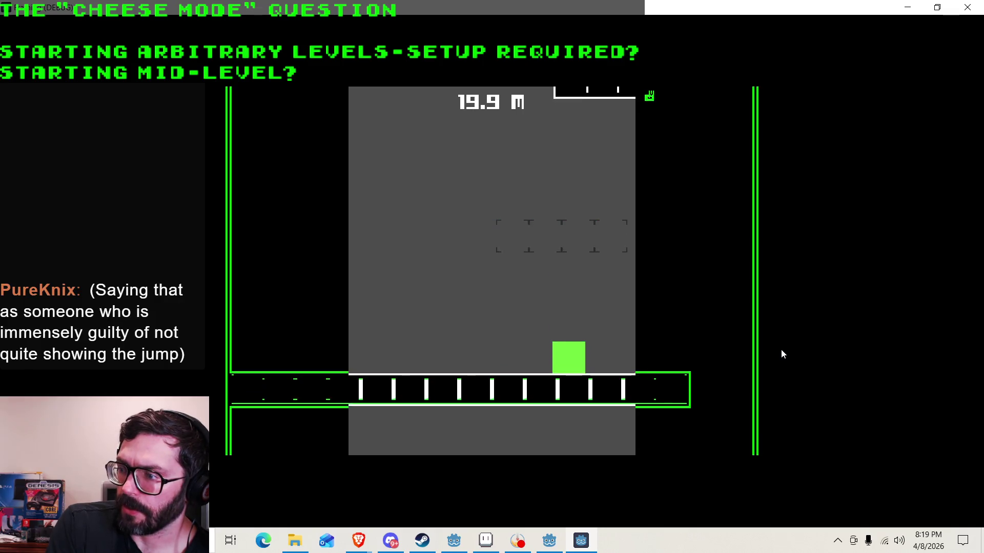
key("Left")
key("space")
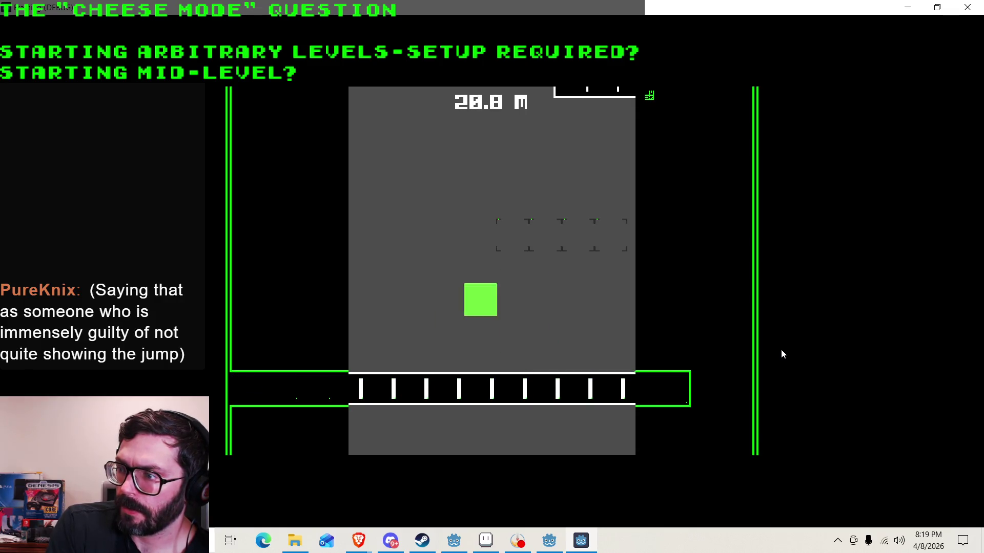
key("space")
key("Right")
key("space")
key("Down")
key("Left")
key("space")
key("space")
key("Right")
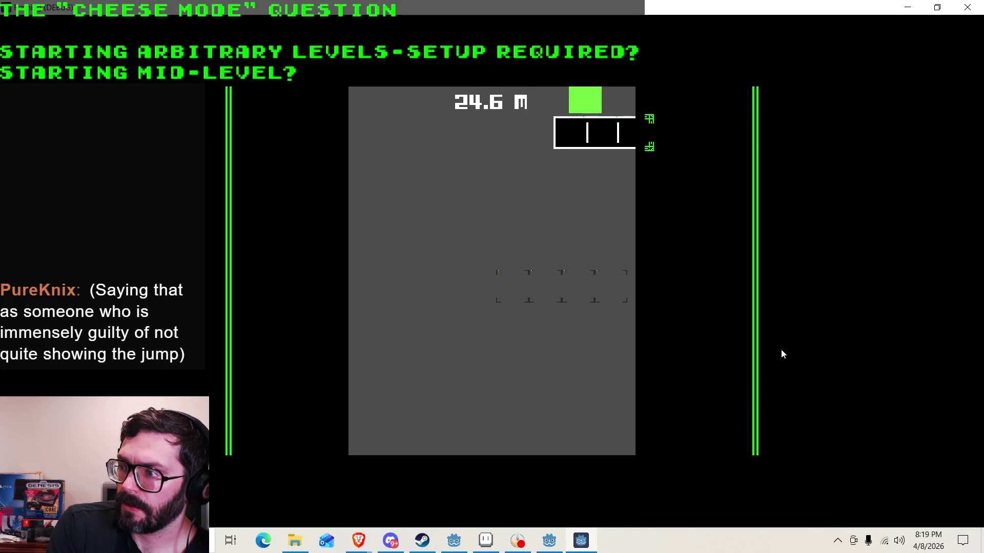
key("Left")
key("space")
key("Right")
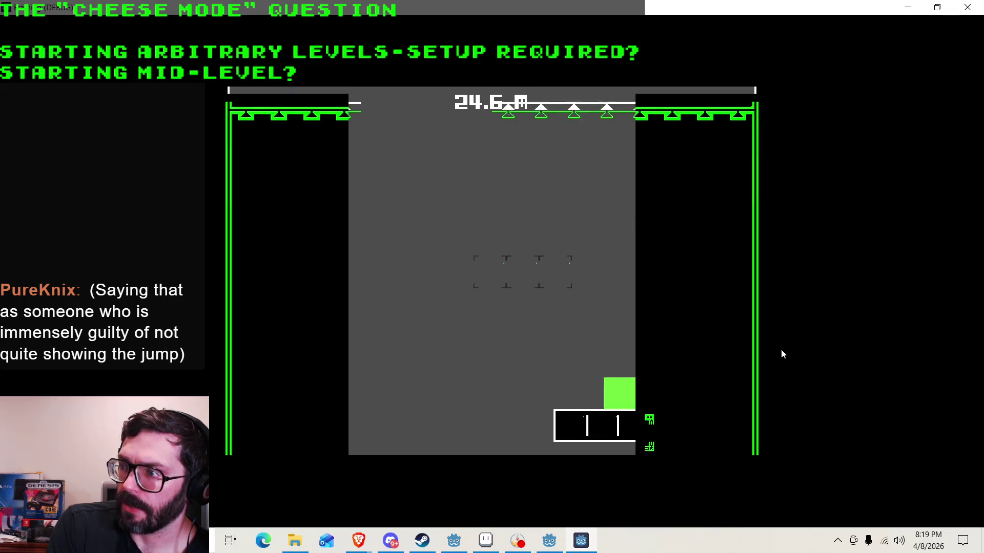
key("Left")
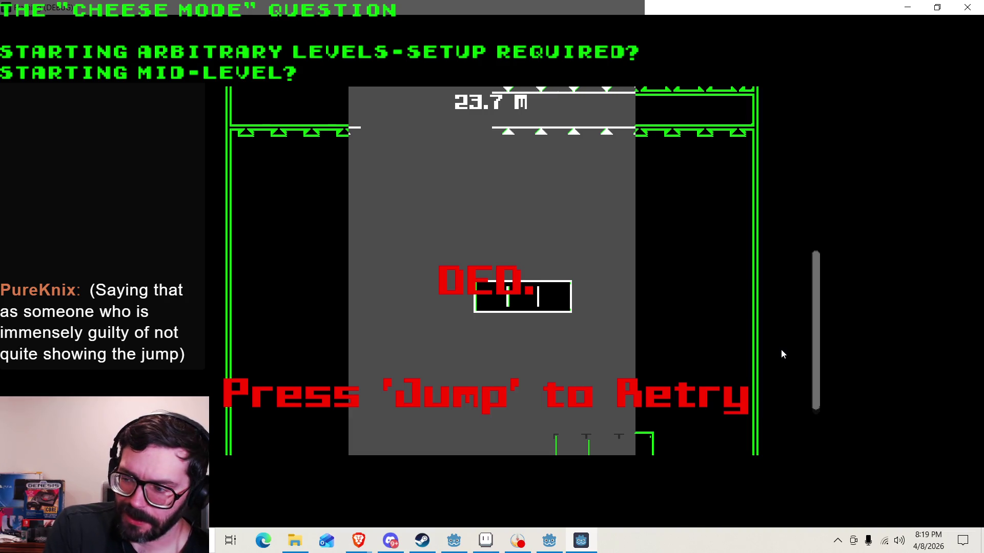
Retry the level from 0.0 m and climb the boxed platforms into the next room.
key("space")
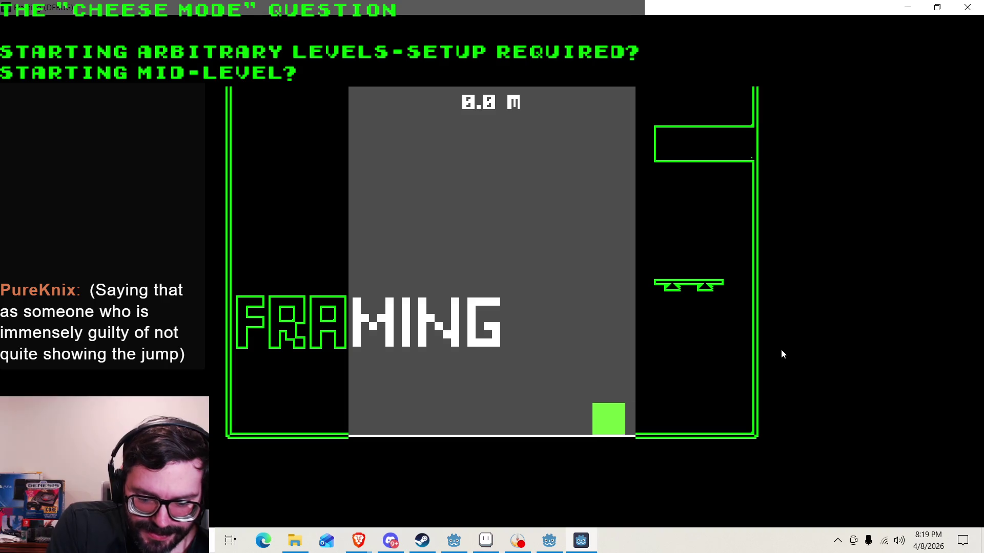
key("space")
key("Right")
key("space")
key("space")
key("Left")
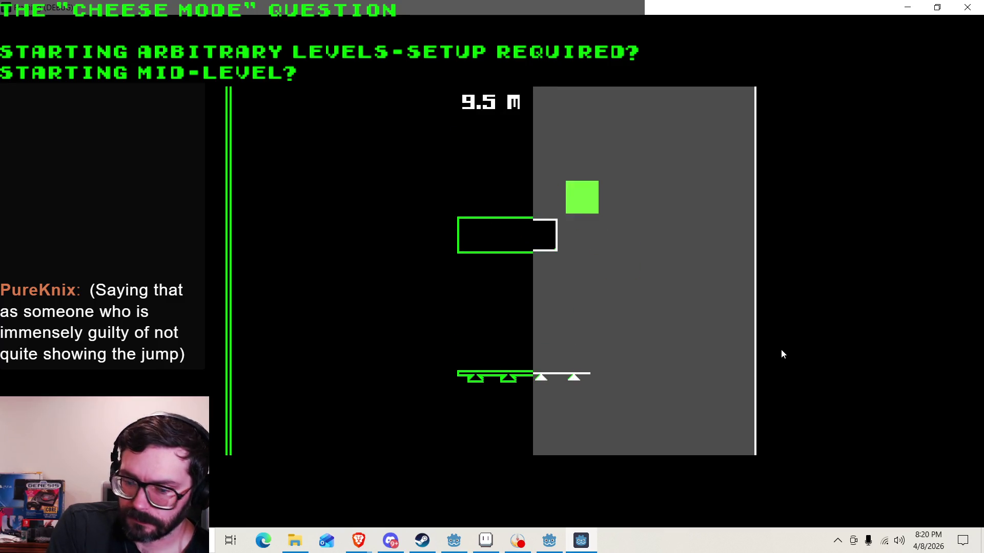
key("space")
key("Left")
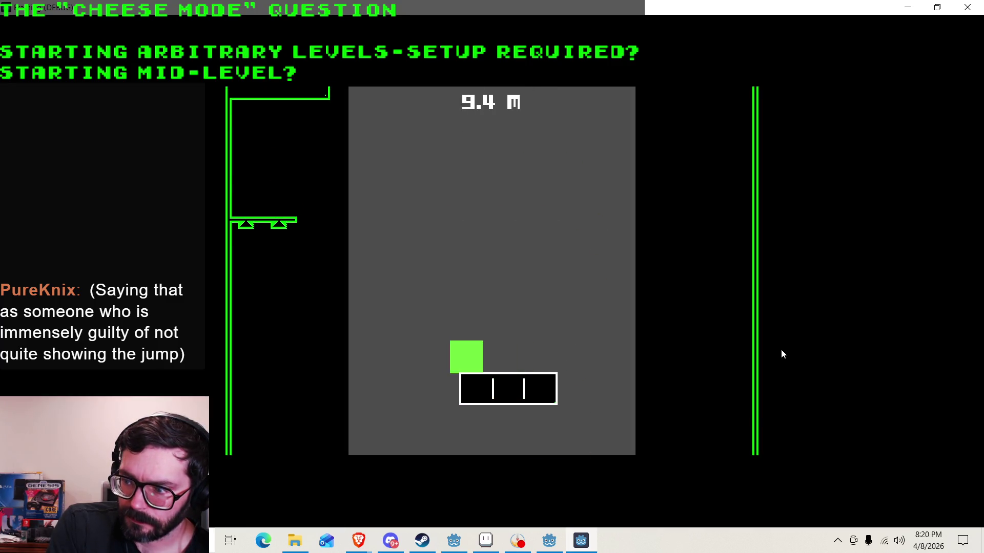
key("space")
key("Right")
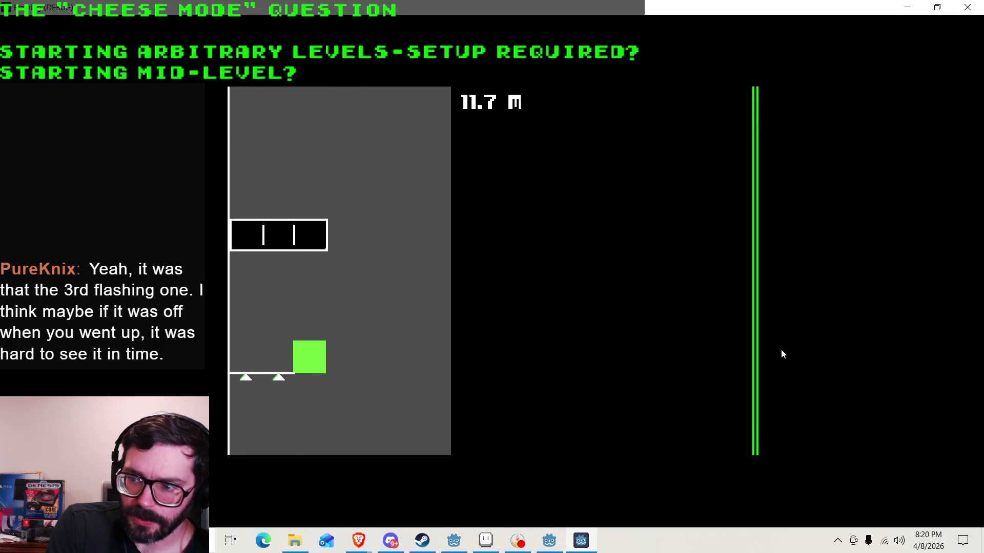
key("space")
key("space")
key("Left")
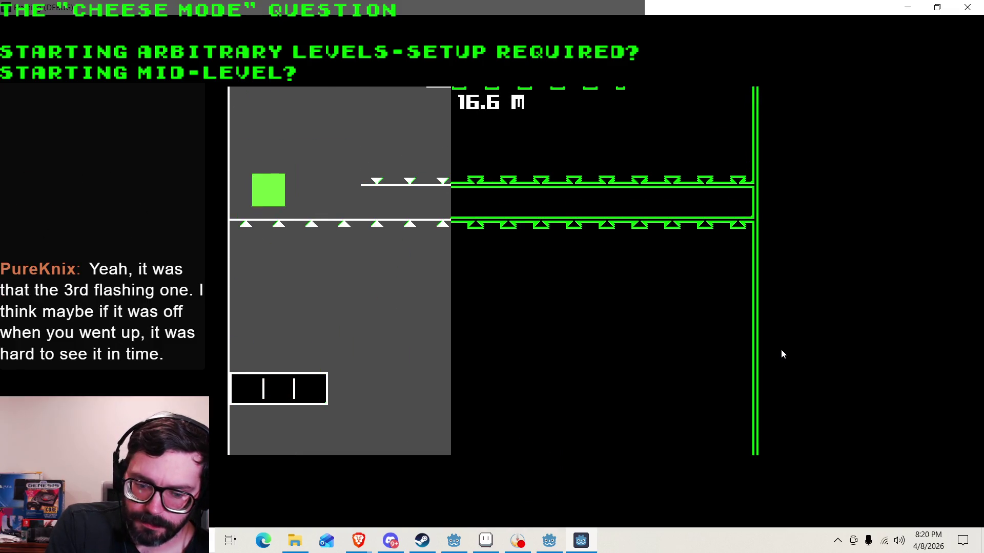
key("Right")
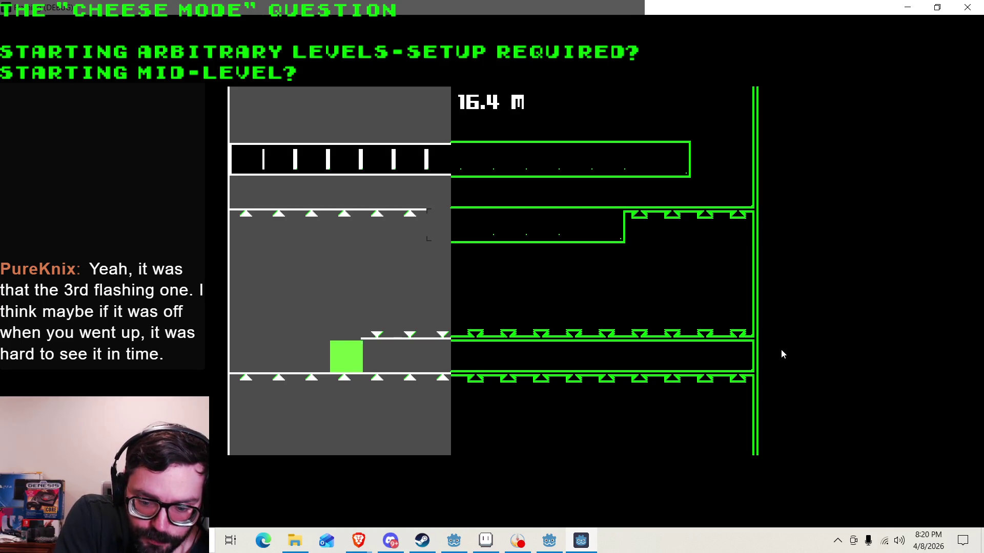
Climb the barred and small high platforms to 24.6 m, die, restart, then quit the game.
key("Right")
key("Left")
key("Right")
key("Left")
key("Right")
key("Left")
key("Right")
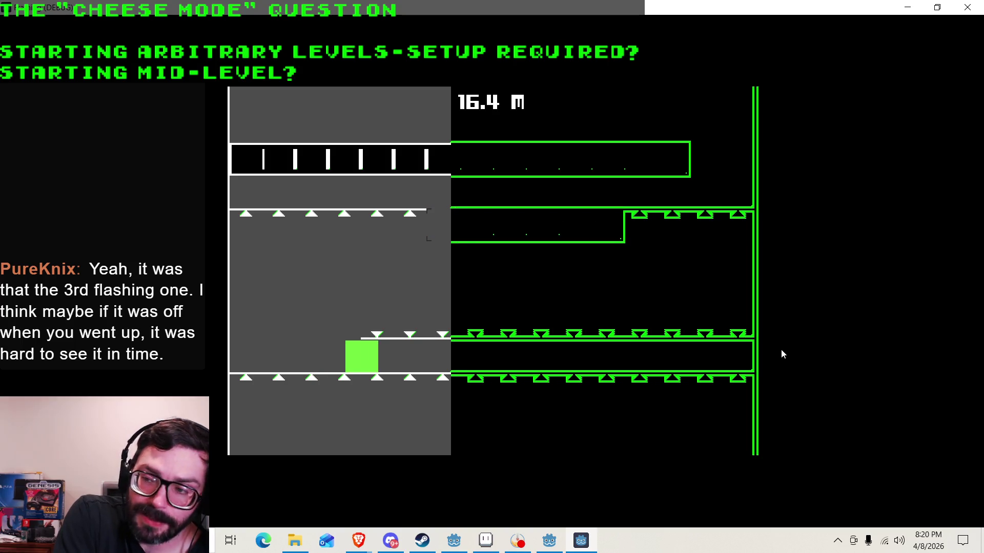
key("Up")
key("Left")
key("Right")
key("Down")
key("Left")
key("Up")
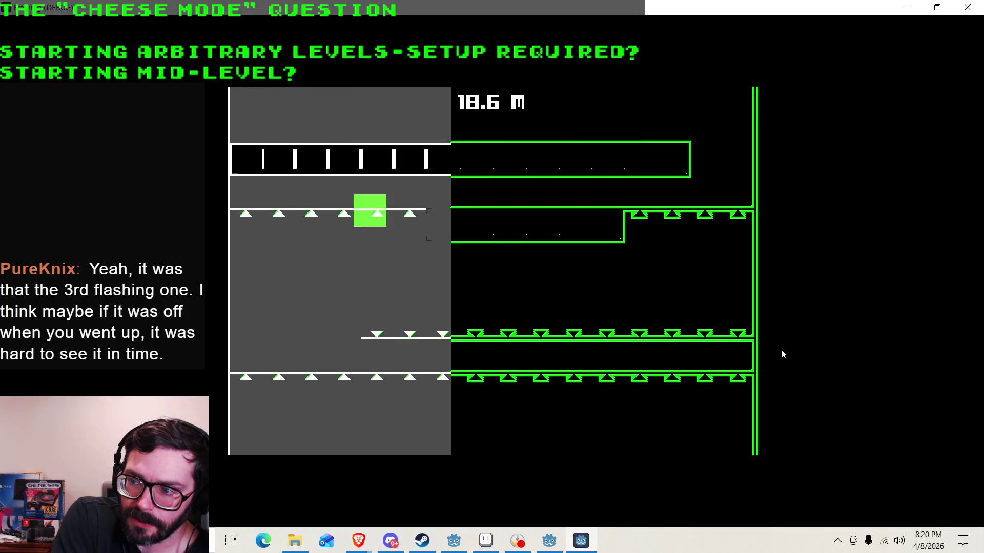
key("Up")
key("Right")
key("Left")
key("Right")
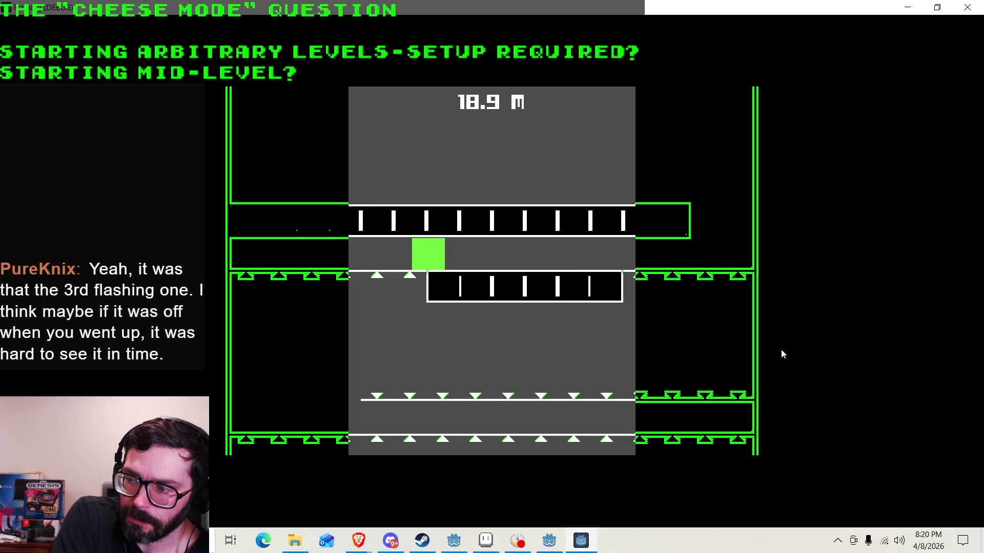
key("Right")
key("Up")
key("Left")
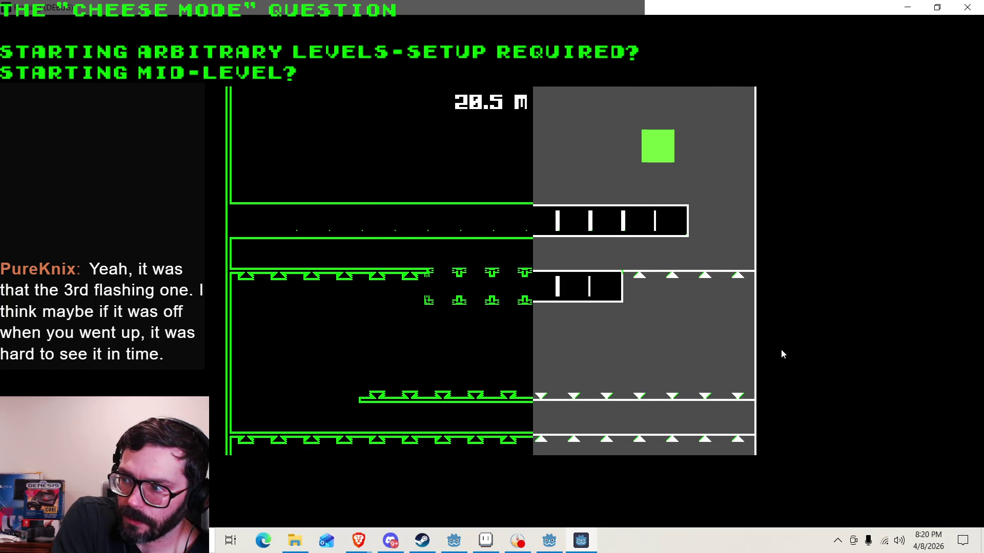
key("Right")
key("Left")
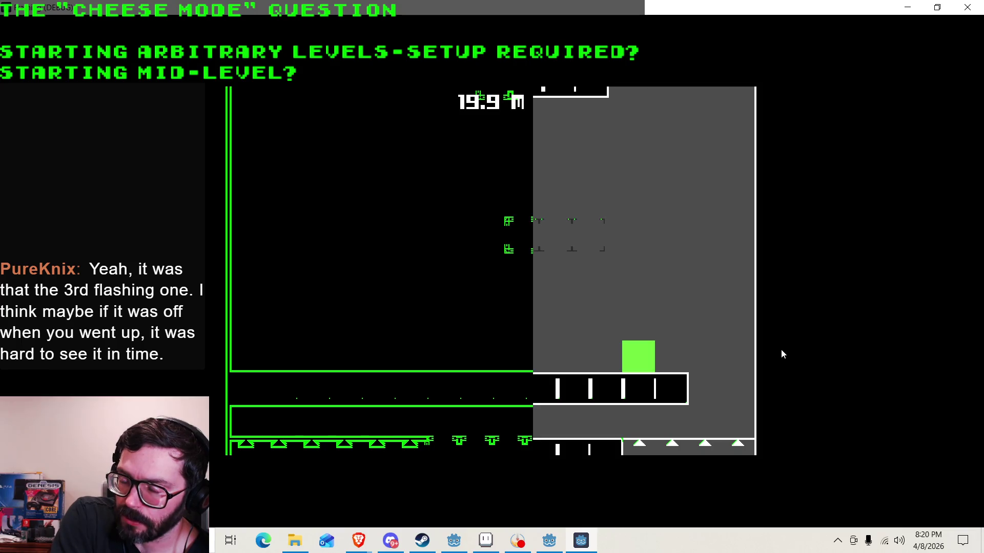
key("Right")
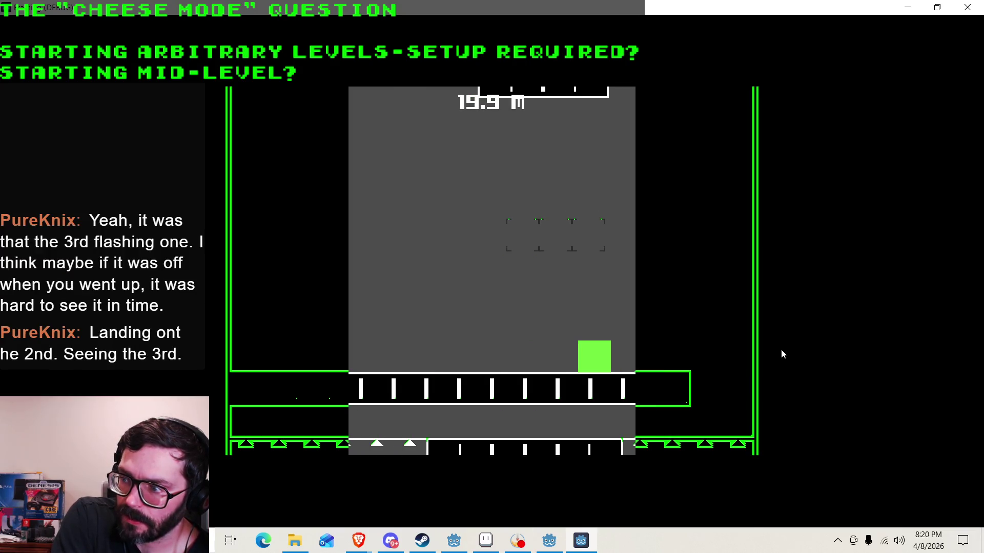
key("Up")
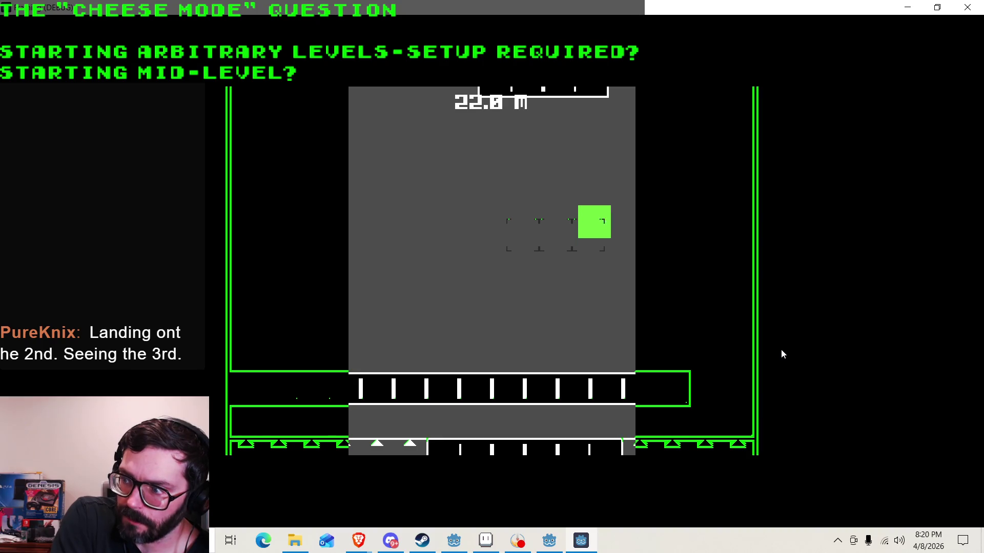
key("Right")
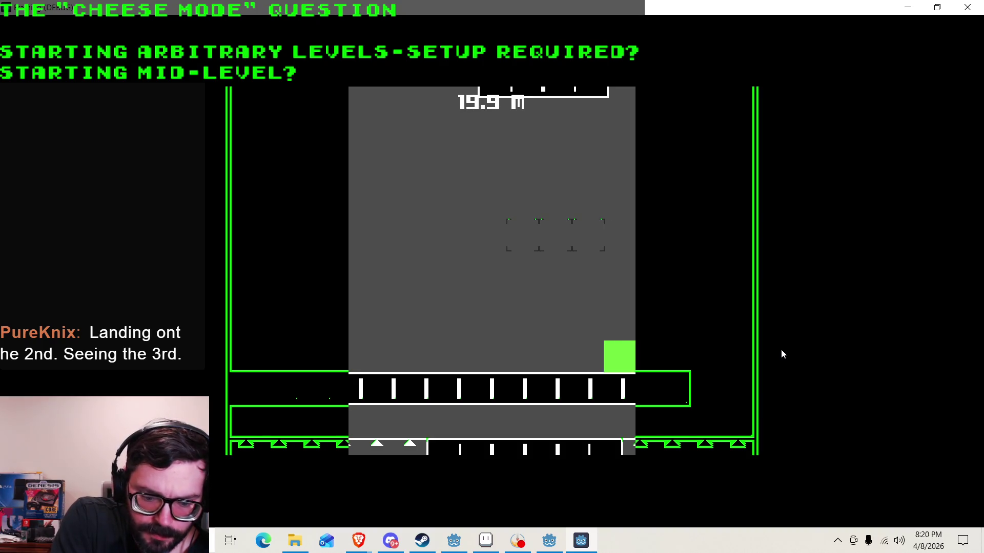
key("Up")
key("Left")
key("Down")
key("Up")
key("Right")
key("Left")
key("Down")
key("Up")
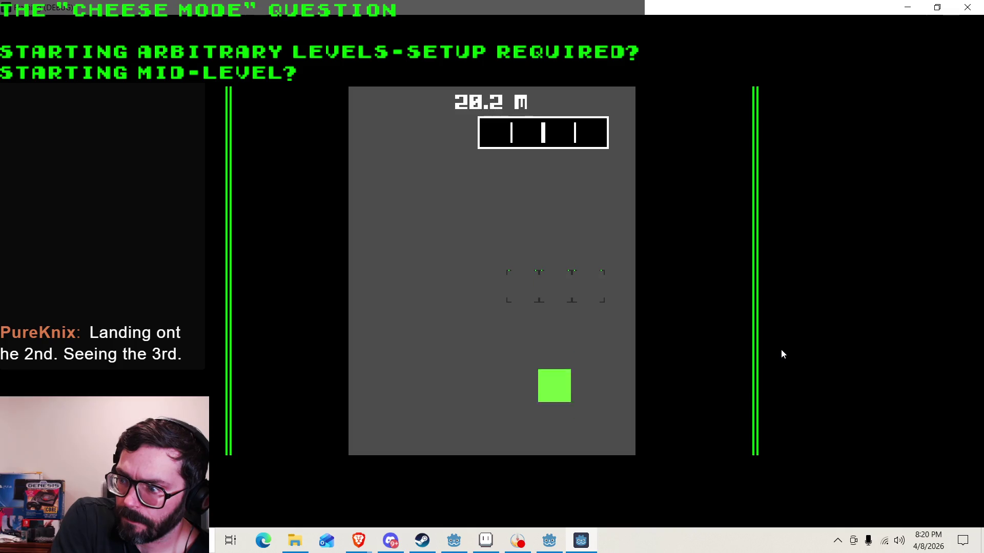
key("Up")
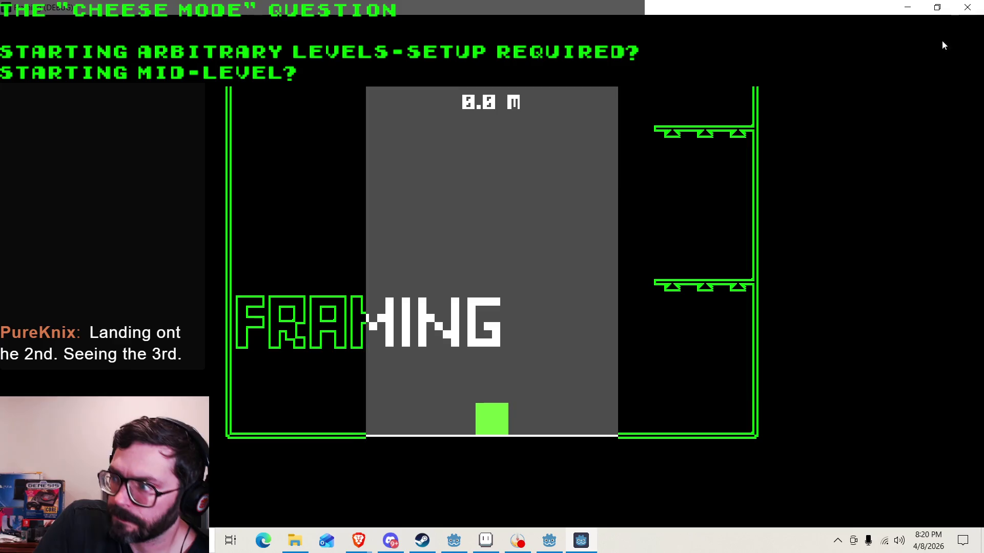
left_click(981, 4)
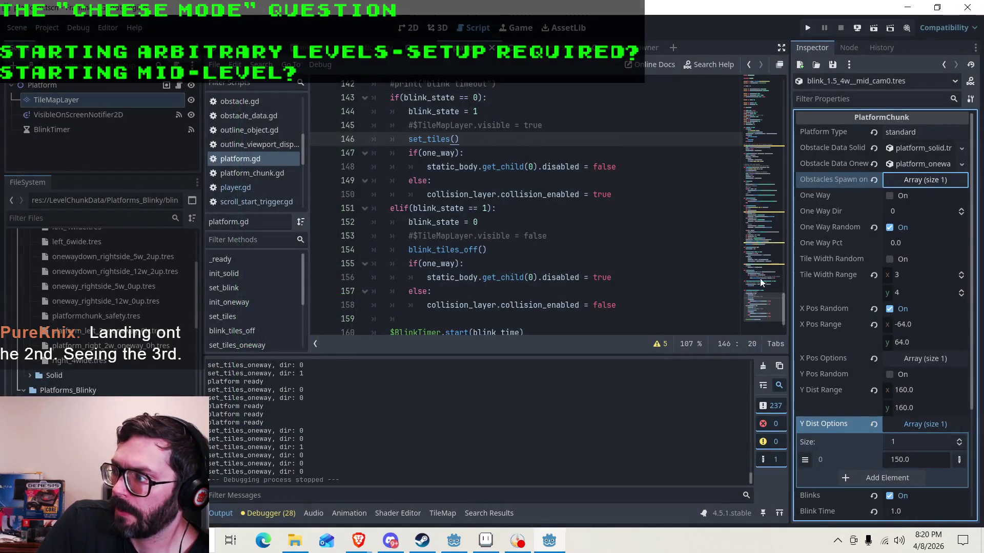
Set the chunk's Obstacles Spawn on Land list size to 0 and run the project.
left_click(927, 177)
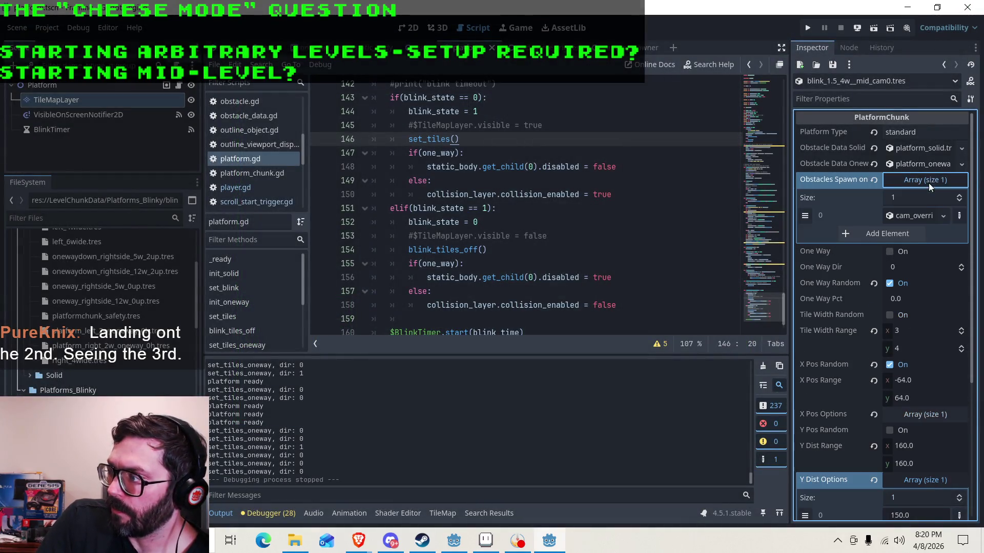
left_click(961, 202)
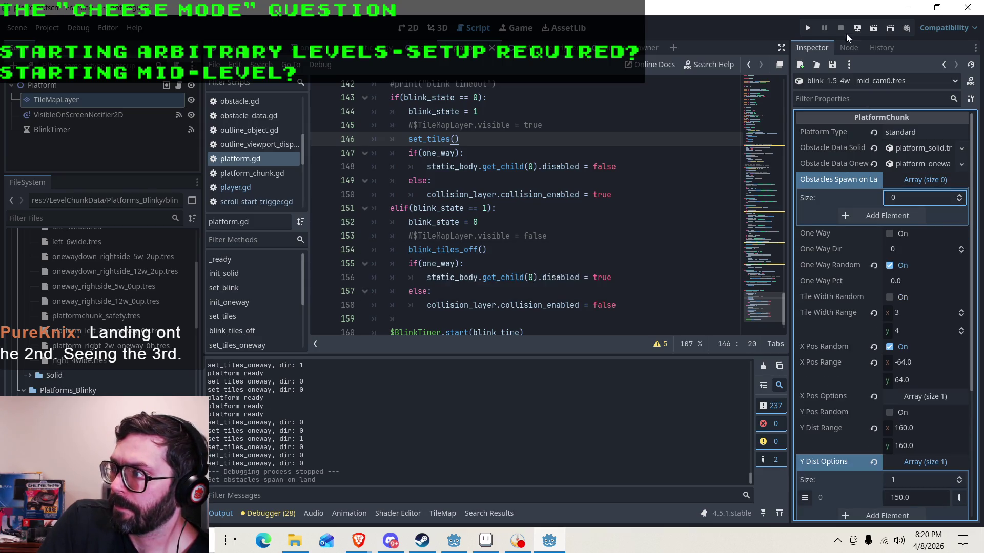
left_click(812, 30)
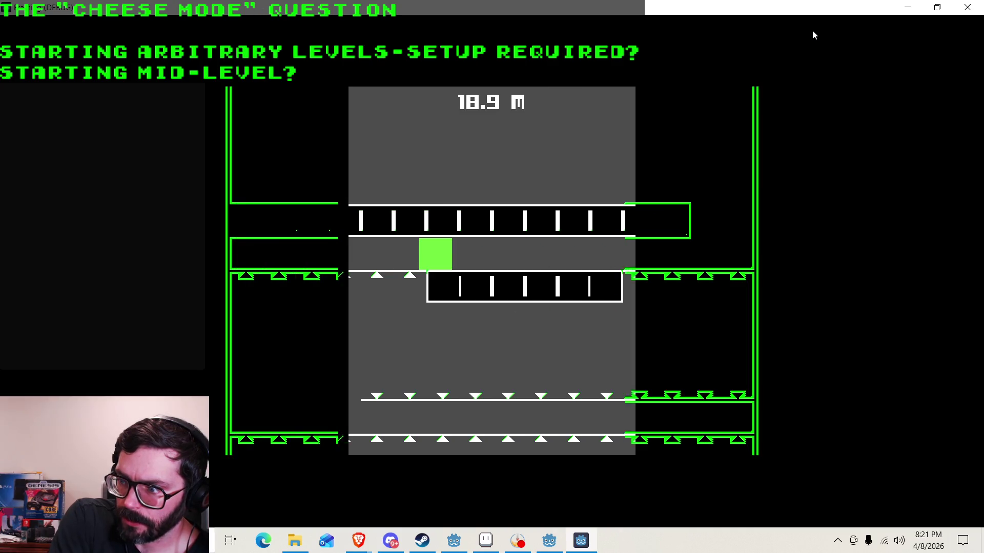
Jump up the blinking platforms to 22.8 m, die, then restart and climb to 7.0 m.
key("space")
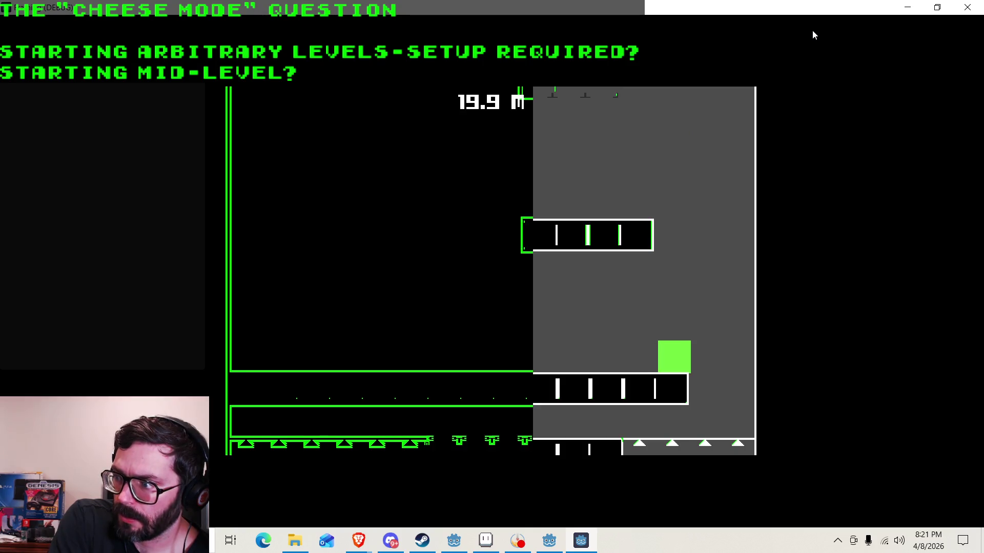
key("space")
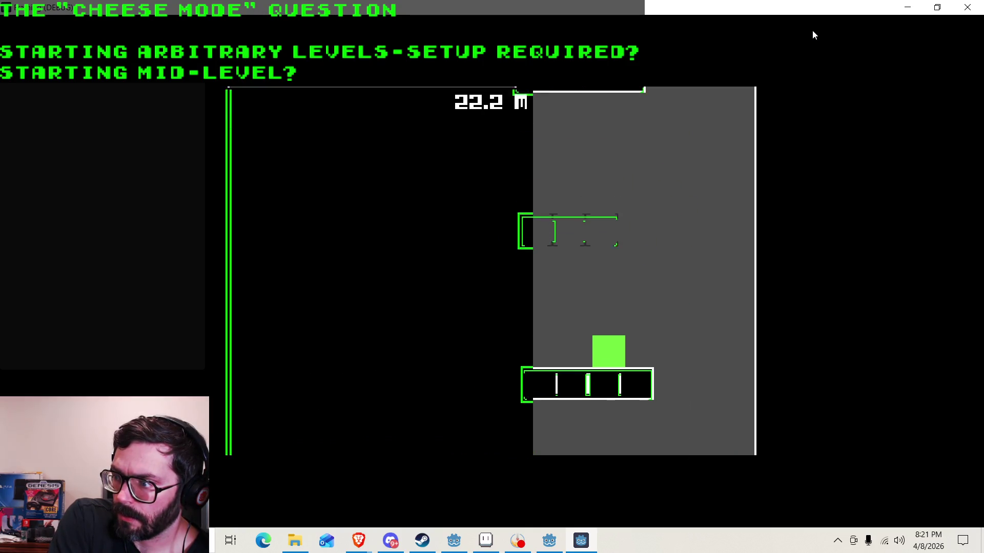
key("space")
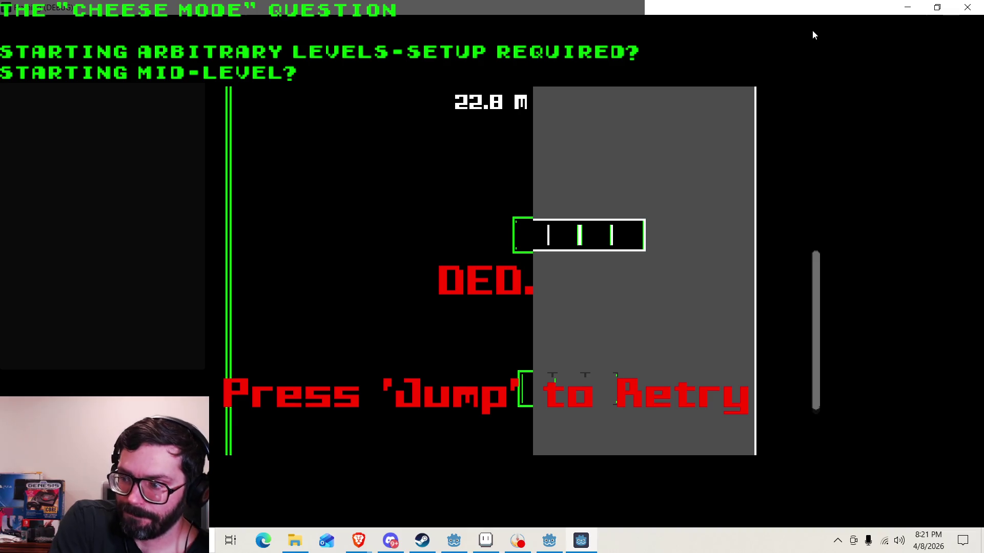
key("space")
key("Right")
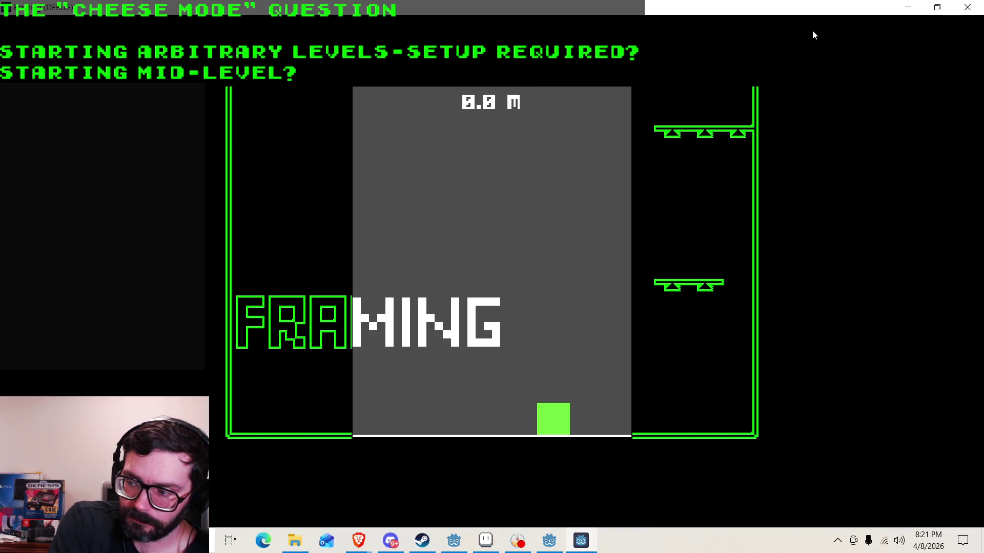
key("space")
key("space")
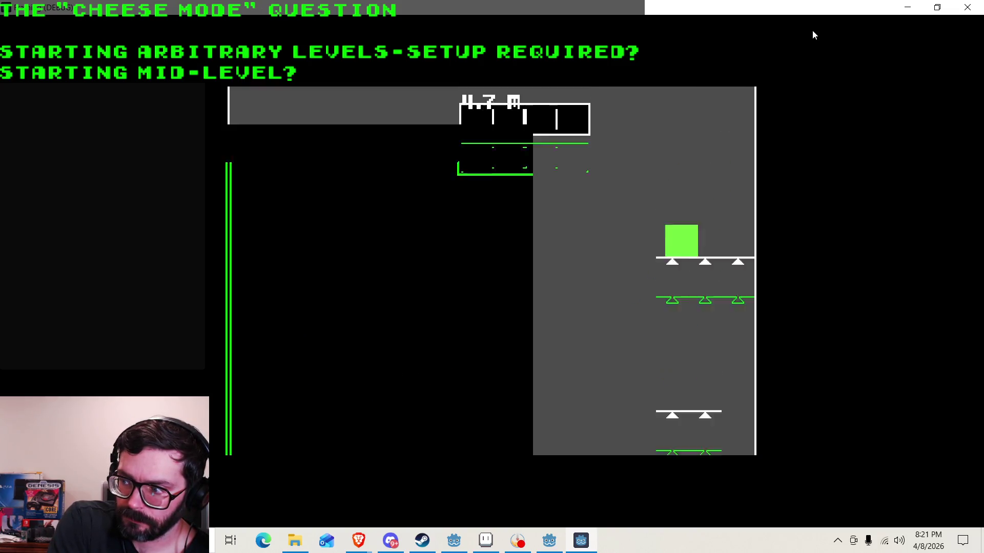
key("space")
key("Left")
Open test1.tres and add a new object-type slot 18 to its Level Chunks list.
left_click(967, 7)
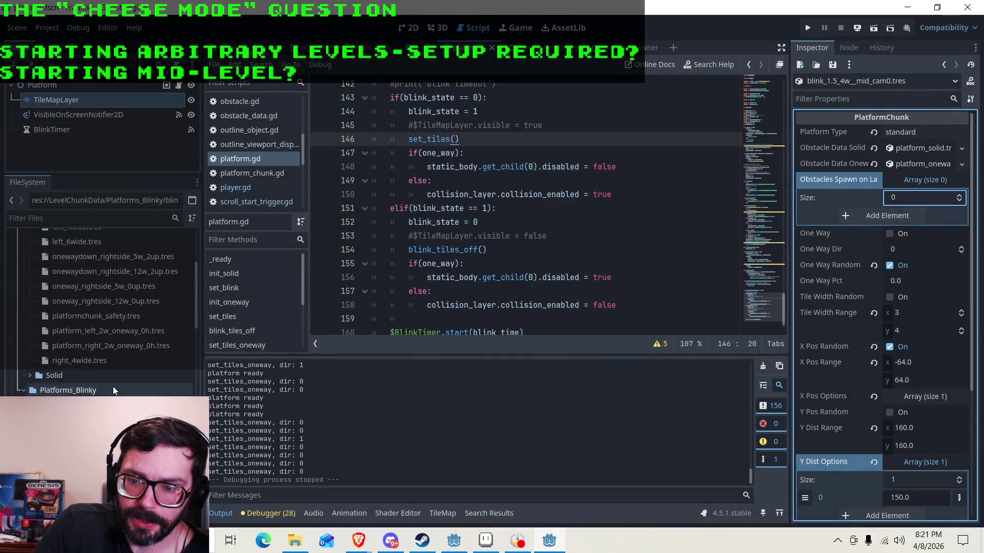
scroll(102, 308, "down", 5)
right_click(95, 360)
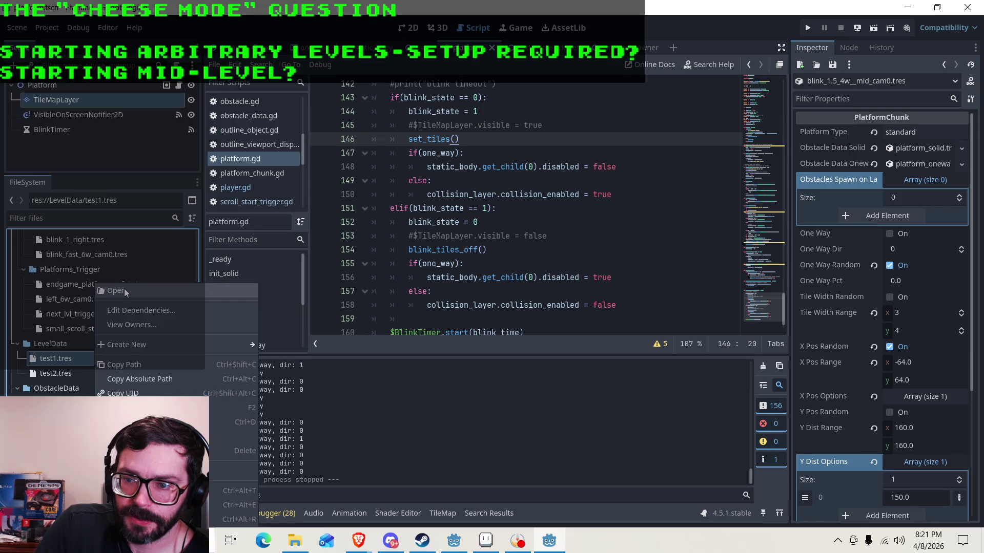
left_click(124, 288)
scroll(944, 191, "down", 2)
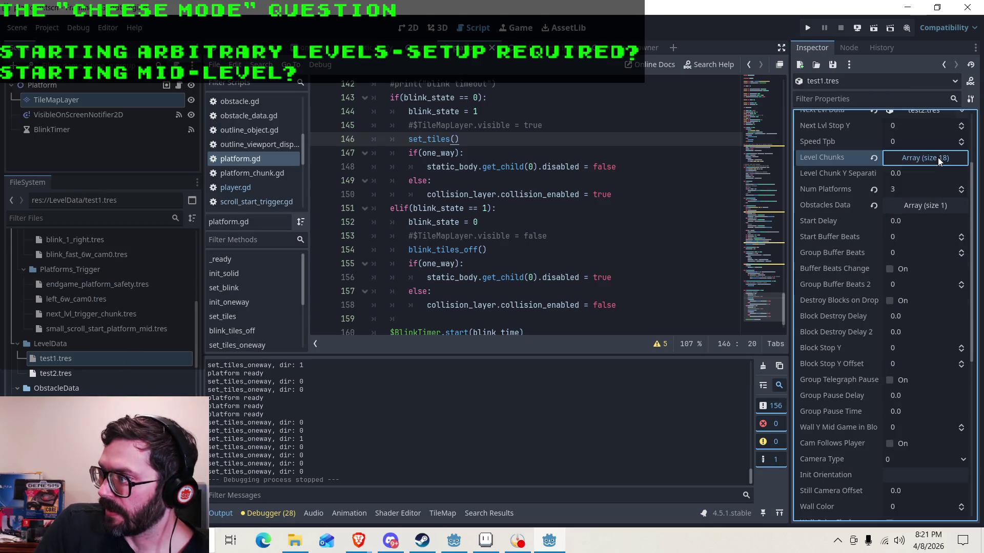
left_click(938, 157)
left_click(958, 174)
scroll(930, 278, "down", 4)
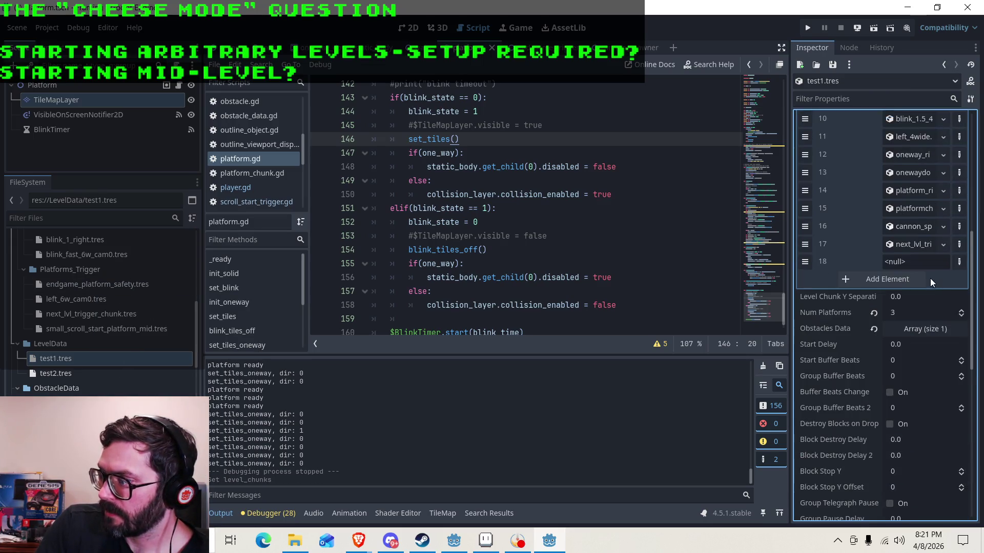
left_click(958, 260)
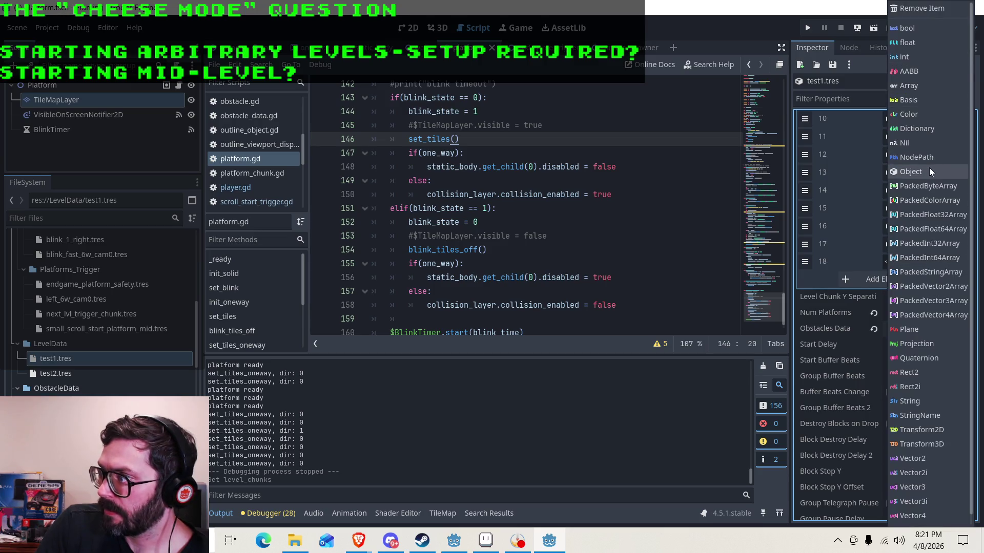
left_click(929, 169)
scroll(867, 244, "up", 4)
scroll(878, 311, "down", 2)
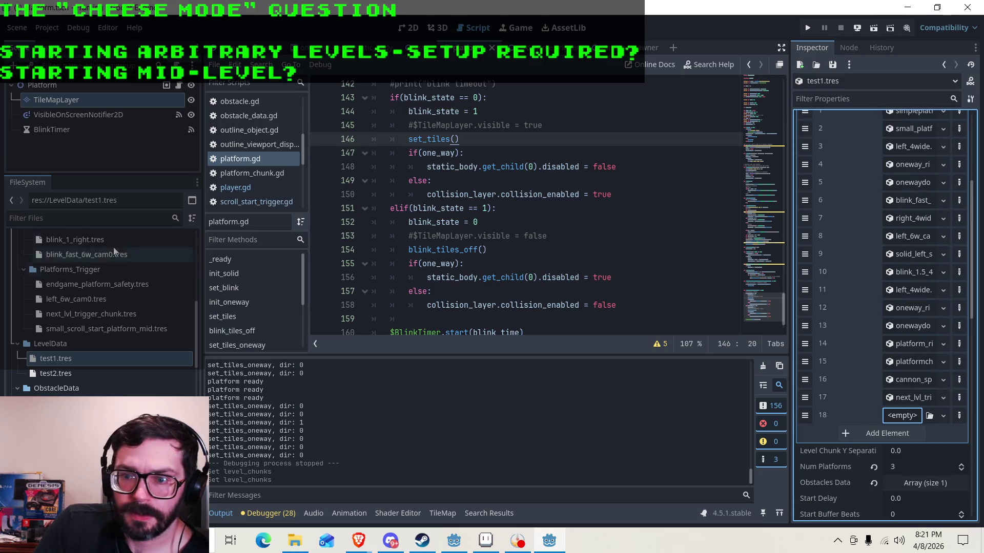
scroll(110, 336, "up", 5)
Put the blinking platform chunk in slot 18, move it to the top, save, and run.
mouse_move(77, 405)
left_mouse_down()
mouse_move(951, 440)
mouse_move(893, 415)
left_mouse_up()
left_click_drag(806, 416, 805, 116)
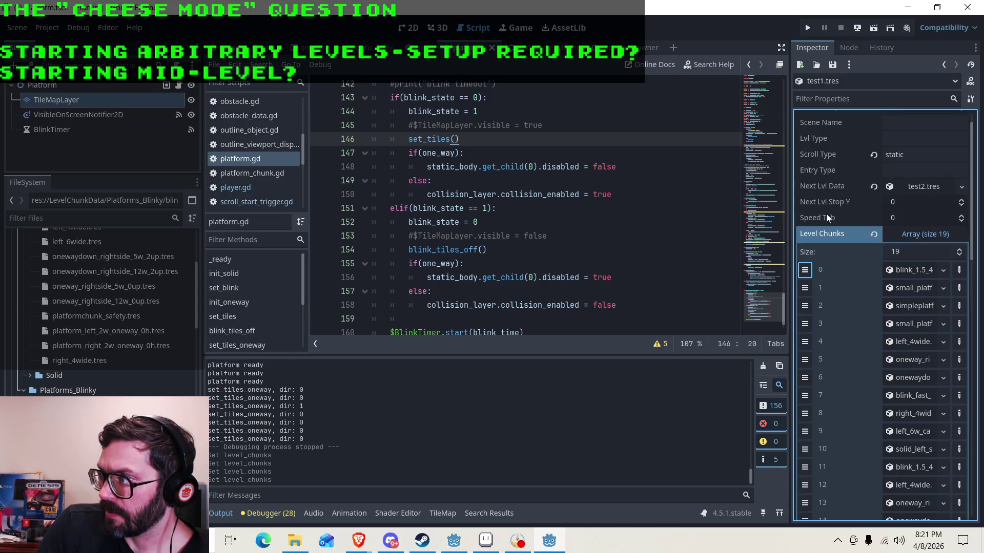
key("ctrl+s")
left_click(806, 31)
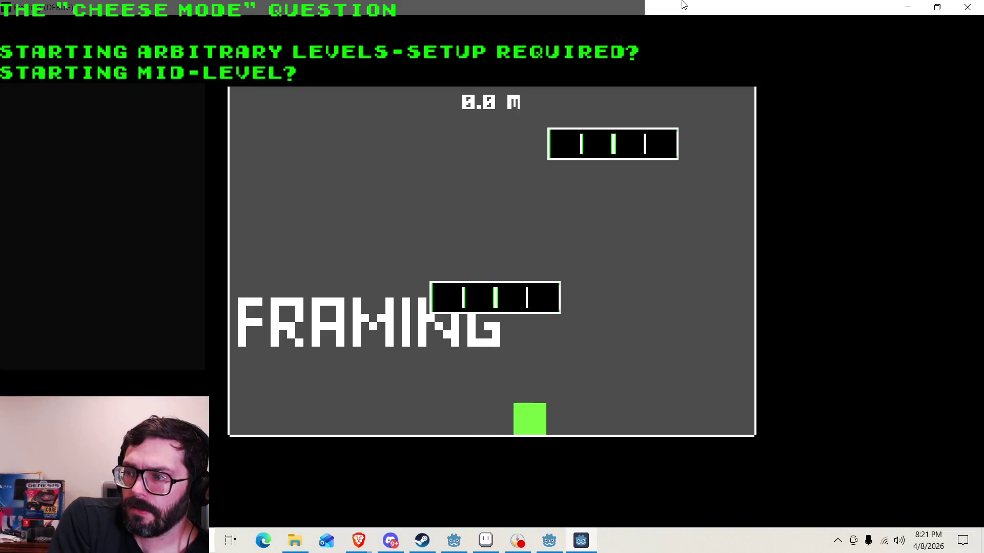
Add cam_override_0 as object element 0 of the Obstacles Spawn list and relaunch with F5.
left_click(967, 7)
left_click(937, 239)
left_click(938, 239)
left_click(941, 249)
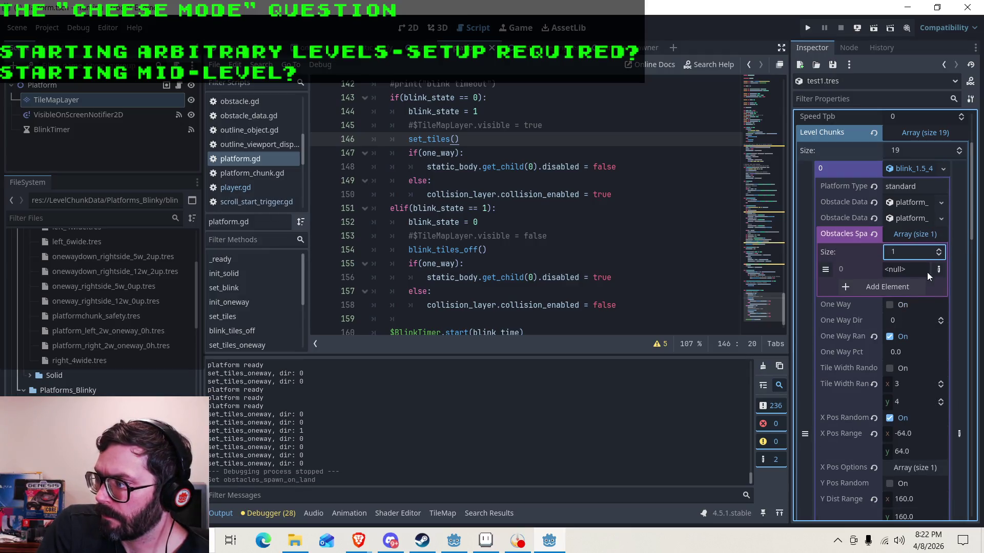
left_click(938, 270)
left_click(894, 172)
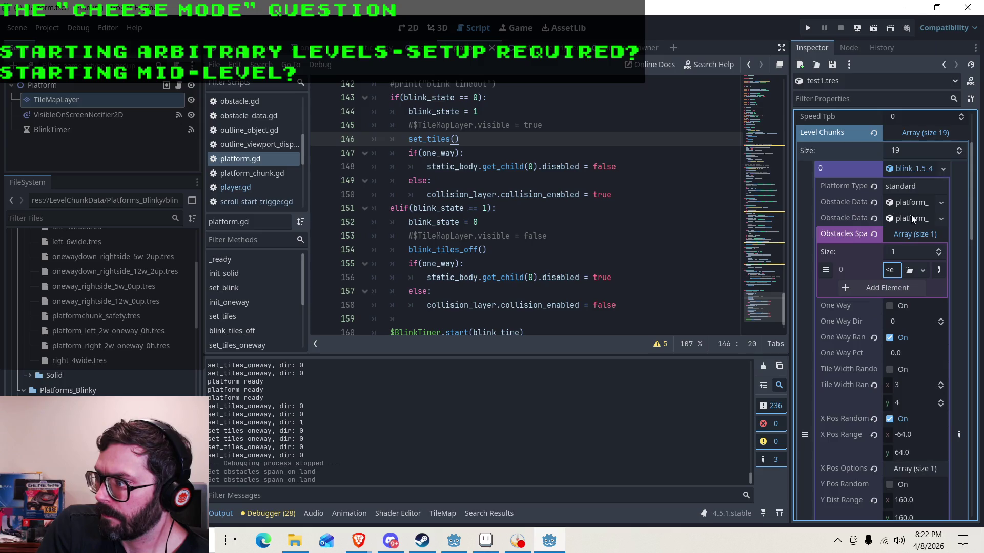
scroll(108, 312, "down", 3)
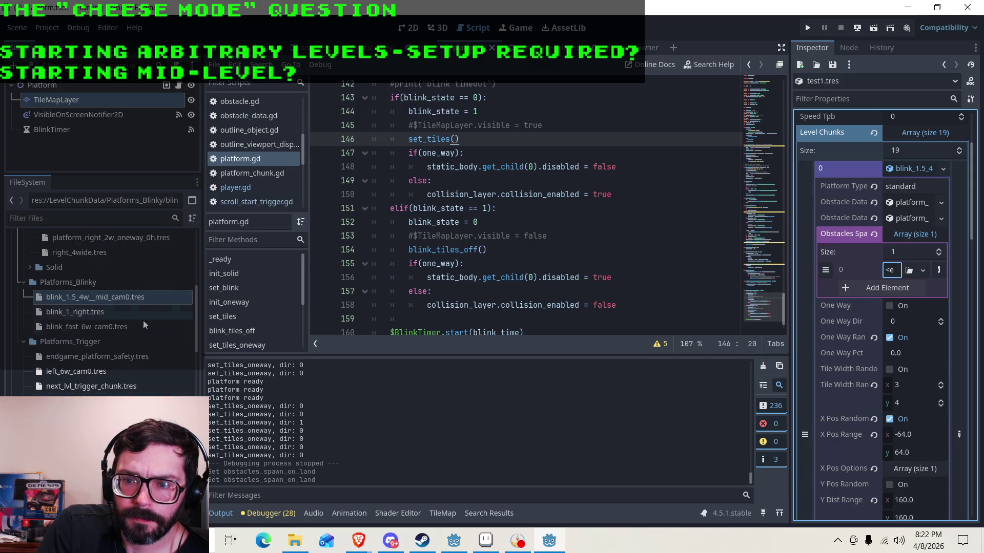
scroll(118, 380, "down", 3)
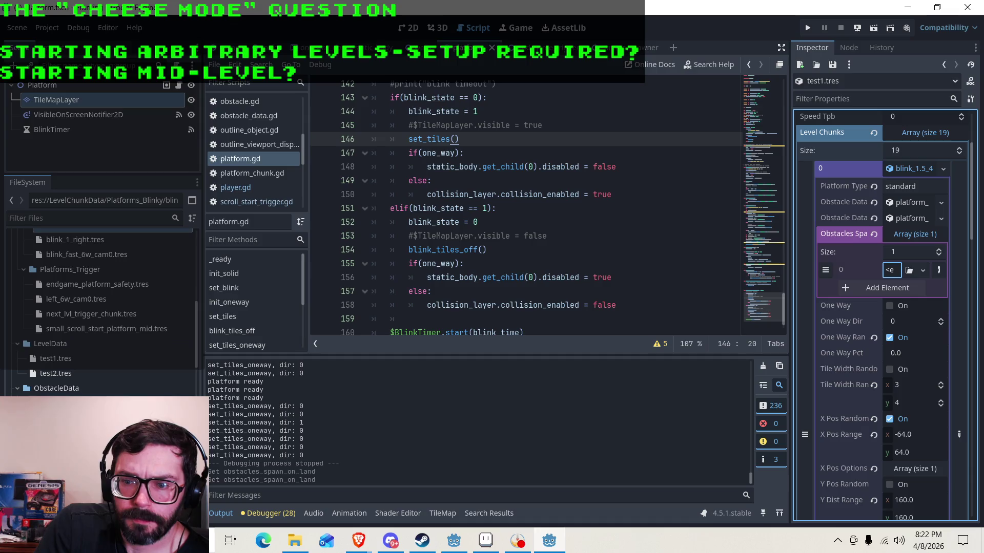
mouse_move(77, 403)
left_mouse_down()
mouse_move(799, 327)
mouse_move(891, 270)
left_mouse_up()
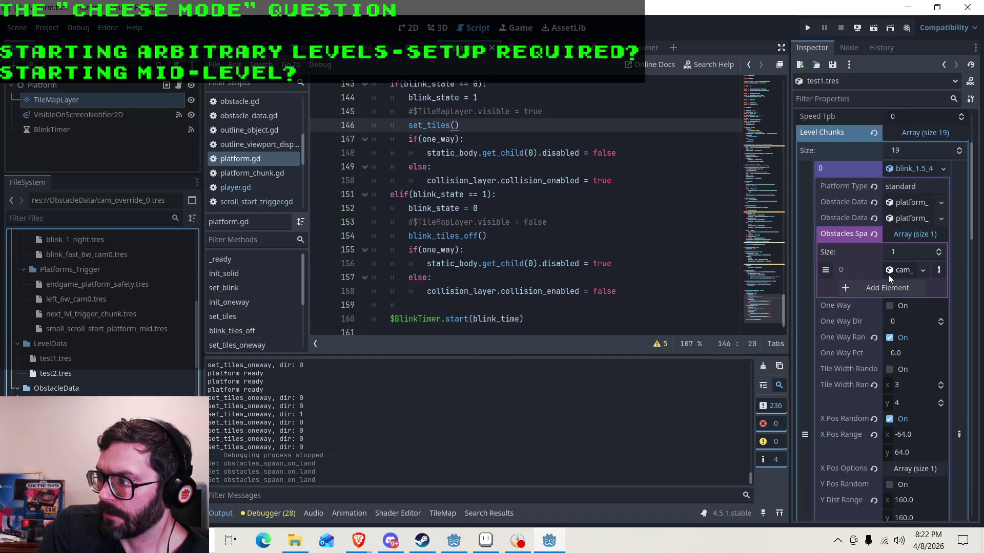
left_click(908, 238)
key("F5")
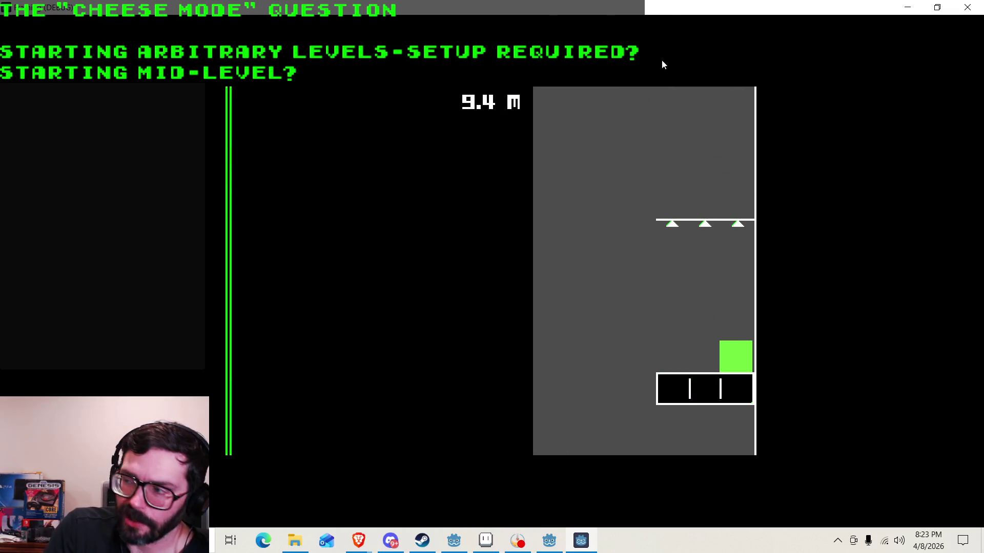
Close the game window after reaching 9.4 m to stop the playtest.
left_click(967, 7)
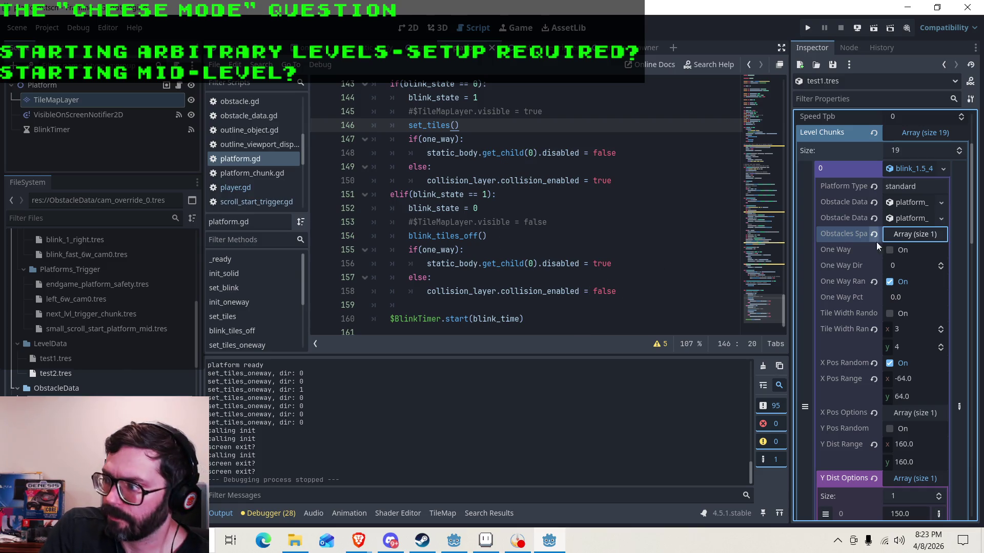
Collapse the Level Chunks array and switch to the scene tab containing the Player node.
left_click(913, 170)
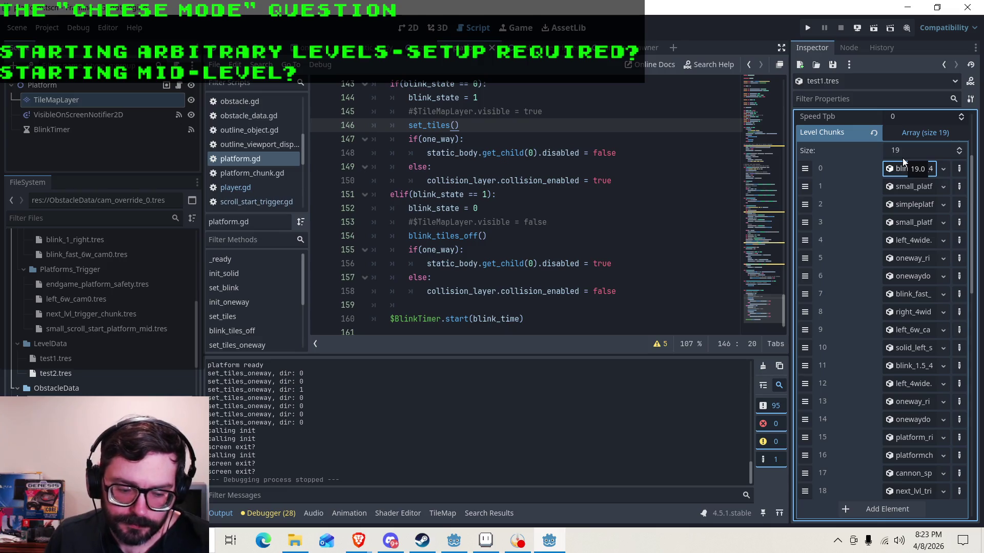
left_click(921, 135)
scroll(812, 213, "up", 2)
scroll(813, 214, "up", 1)
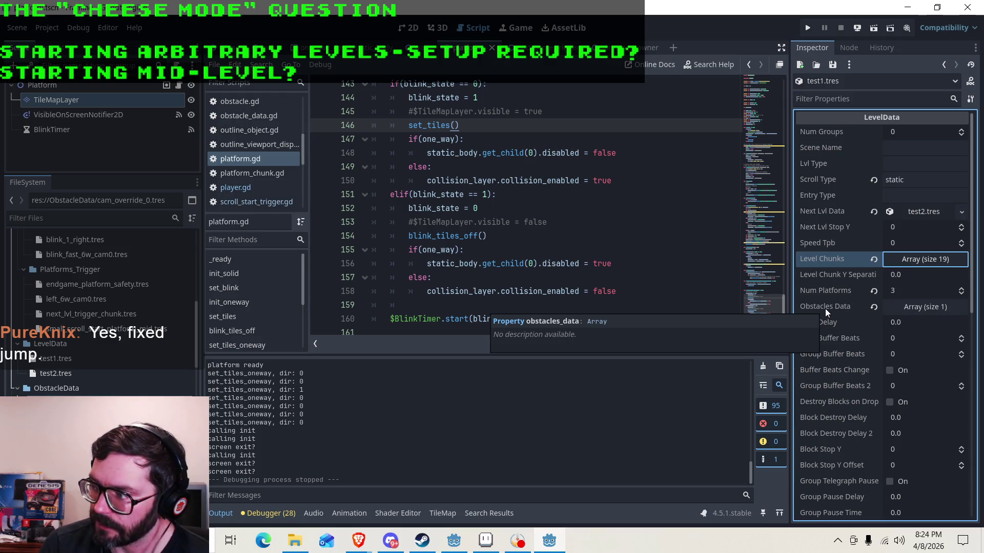
scroll(893, 303, "down", 1)
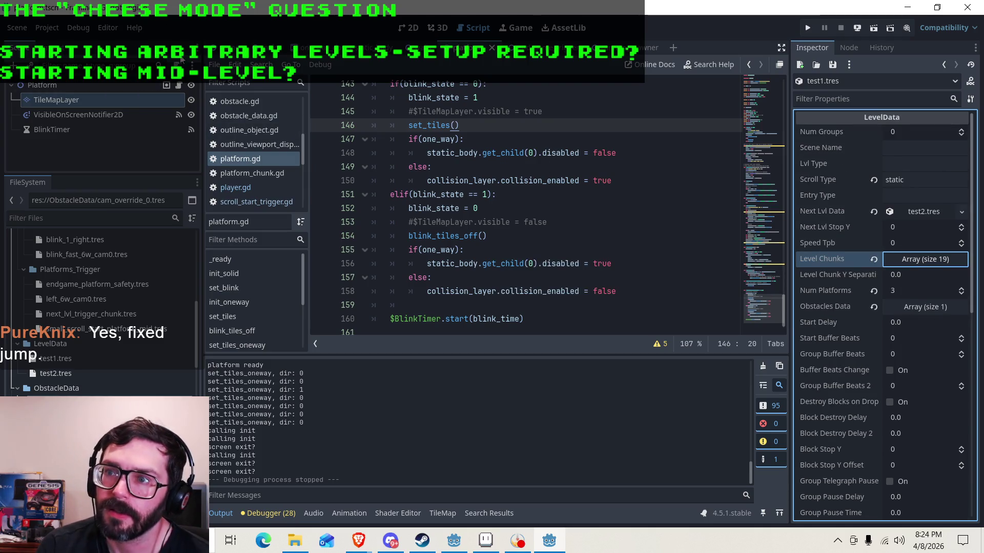
left_click(231, 47)
scroll(120, 115, "down", 2)
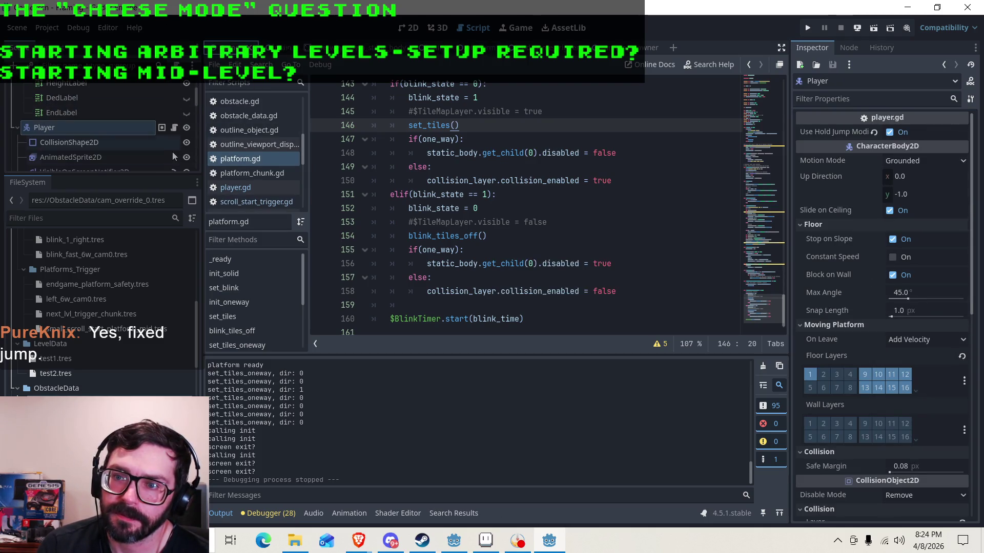
left_click(890, 132)
key("ctrl+s")
left_click(807, 28)
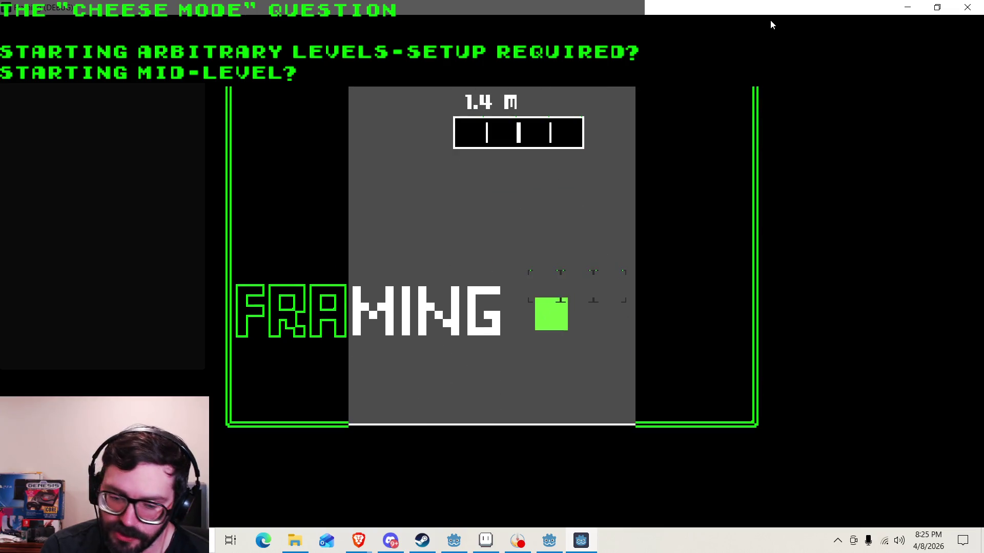
left_click(968, 7)
left_click(890, 132)
left_click(807, 28)
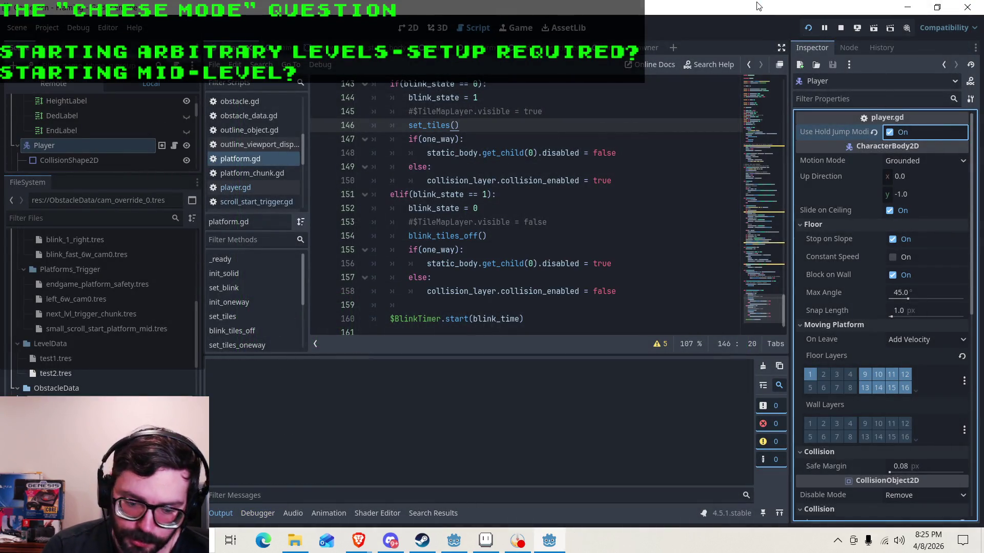
key("Left")
key("Right")
key("Right")
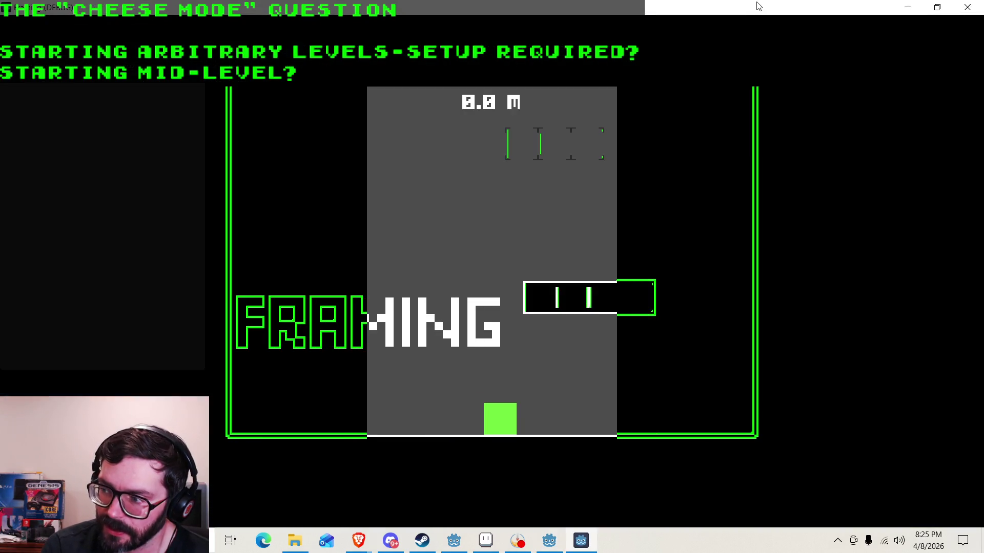
key("Left")
key("Up")
key("Right")
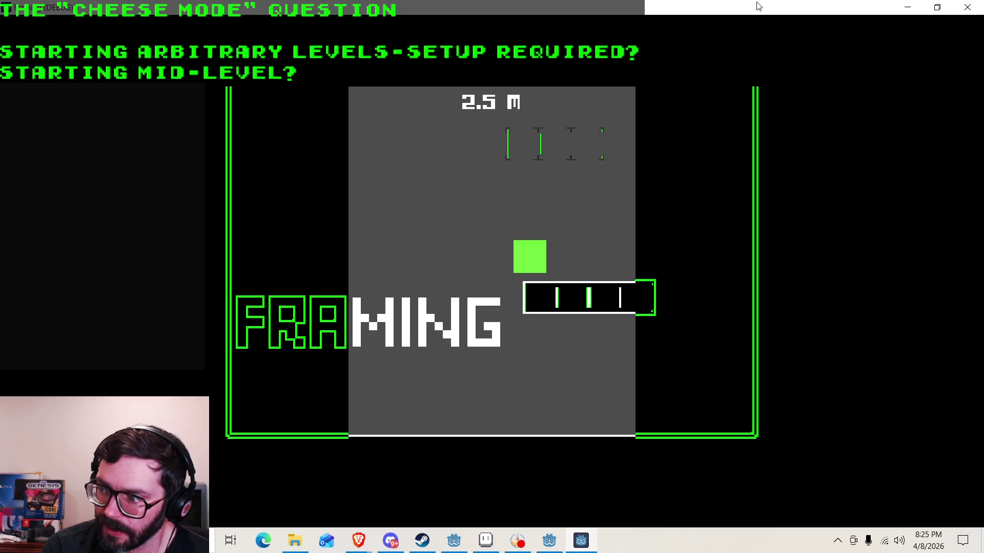
key("Left")
key("Left")
key("Up")
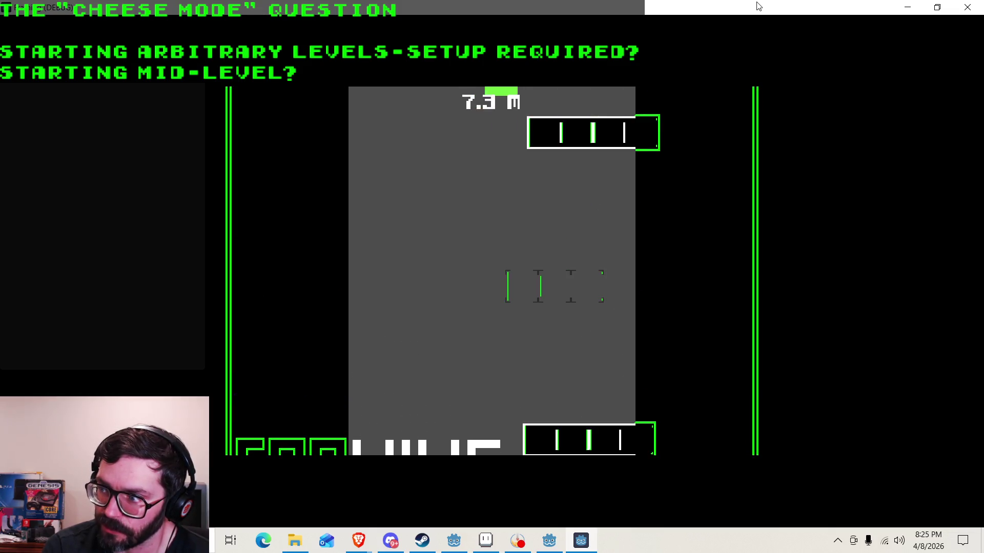
key("Right")
key("Up")
key("Right")
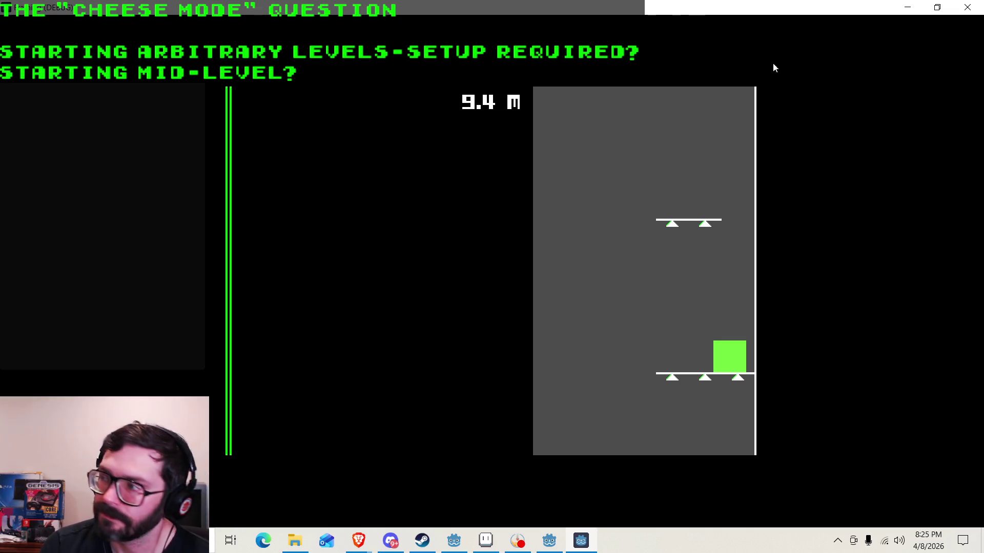
left_click(967, 7)
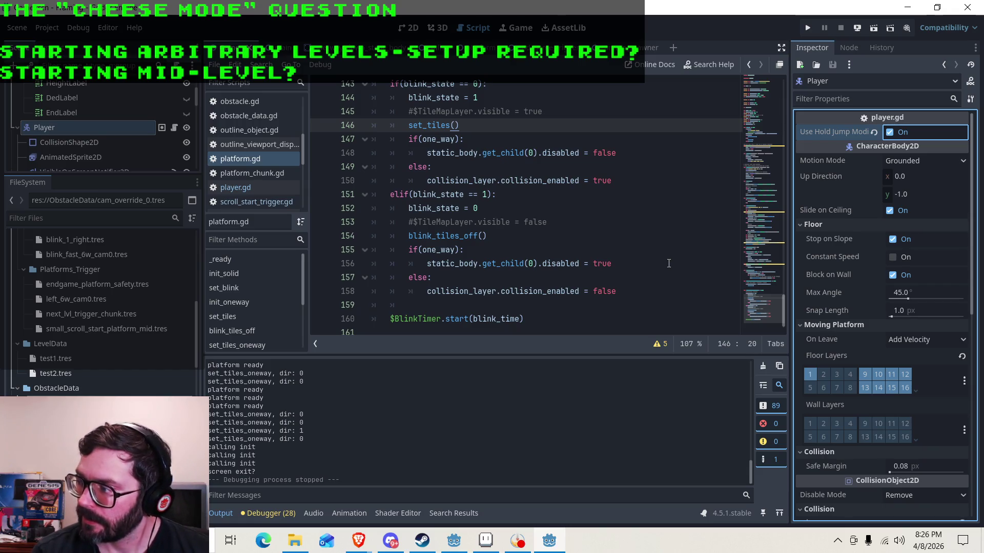
left_click(812, 30)
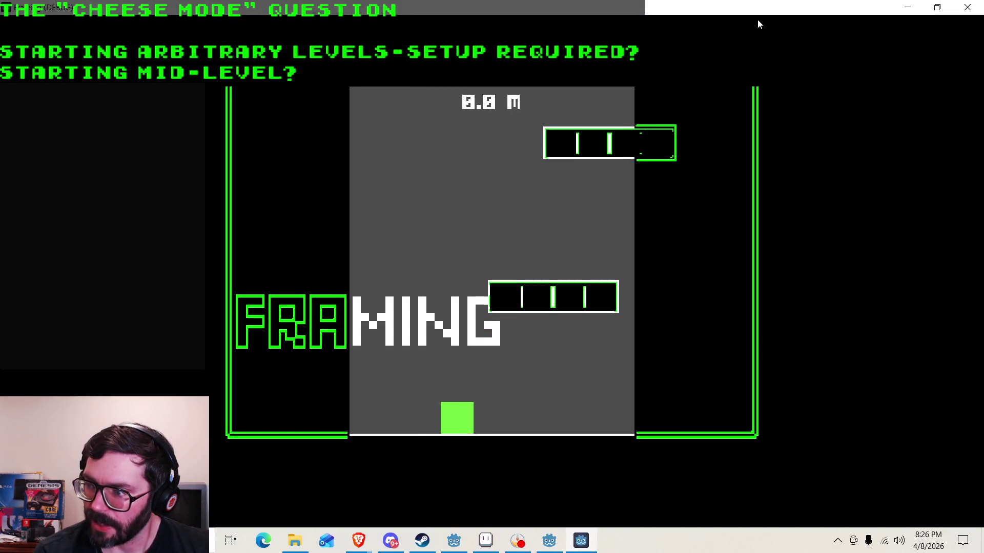
key("space")
key("Right")
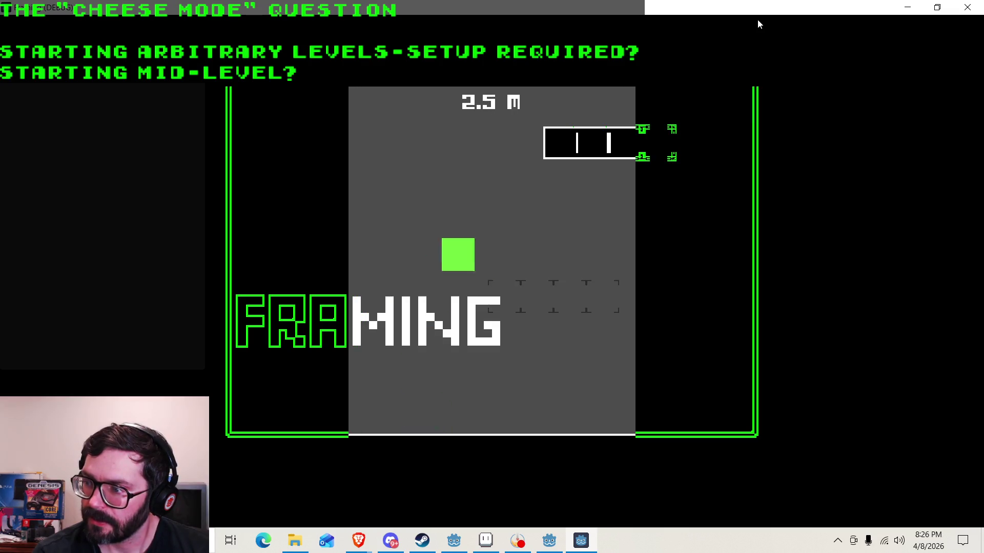
key("Left")
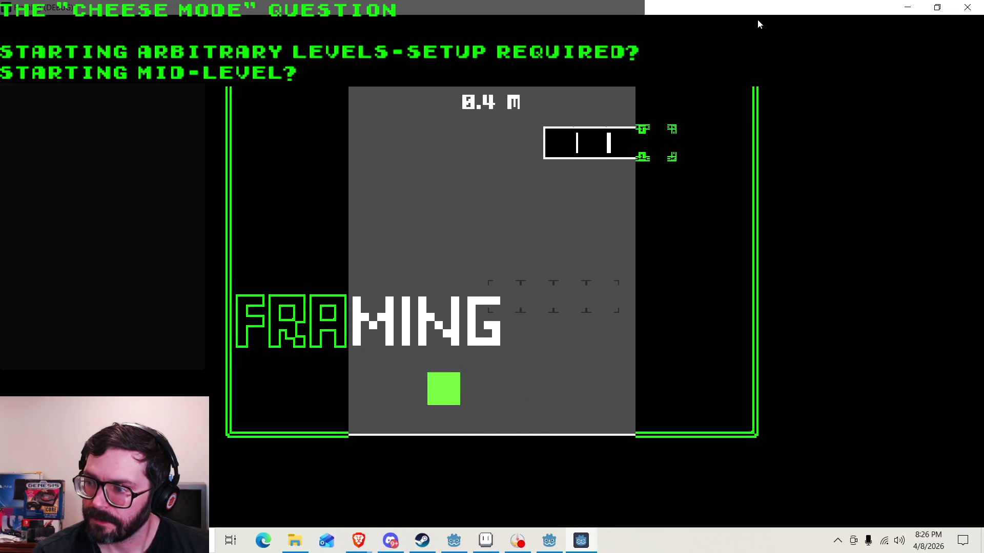
key("space")
key("Right")
key("Left")
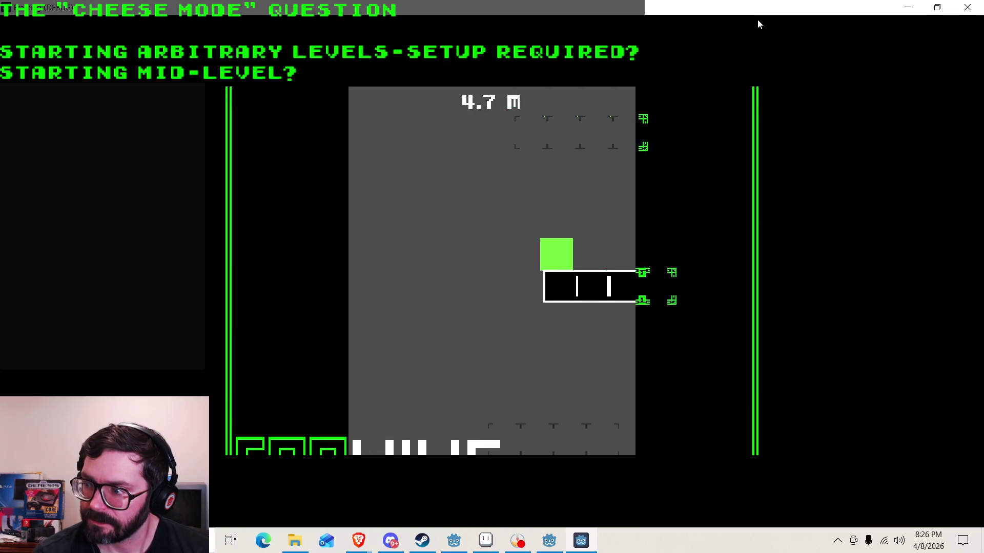
key("space")
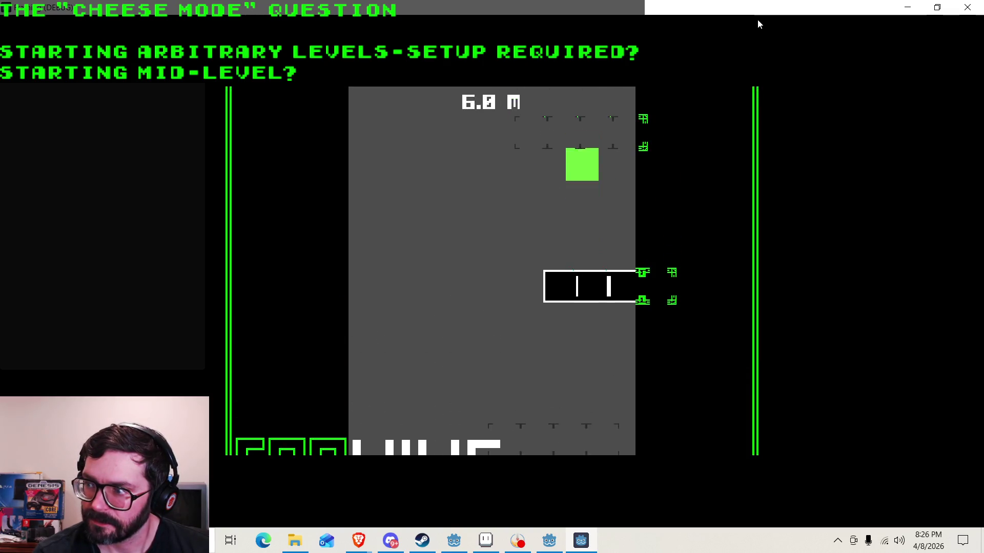
key("Left")
key("space")
key("Left")
key("Right")
key("Left")
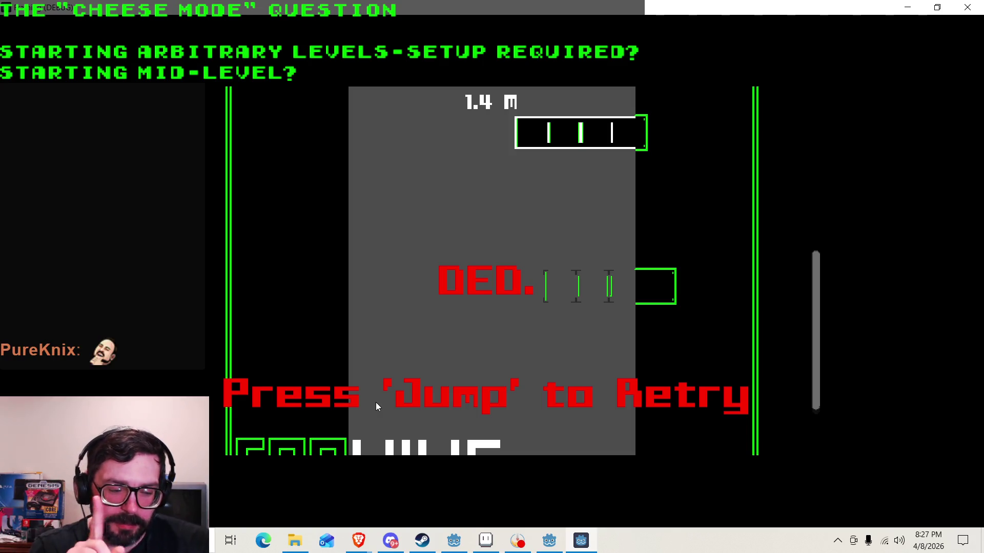
key("space")
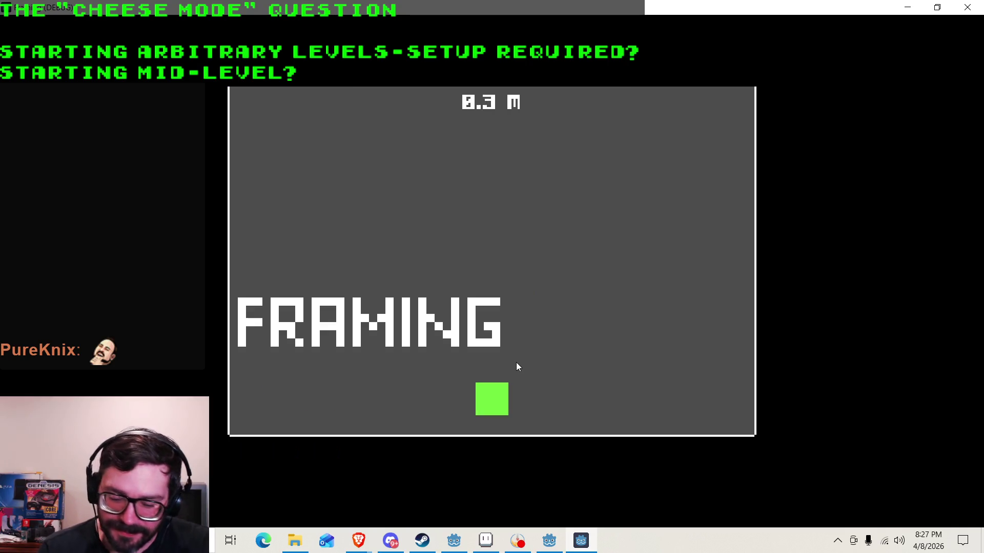
key("Left")
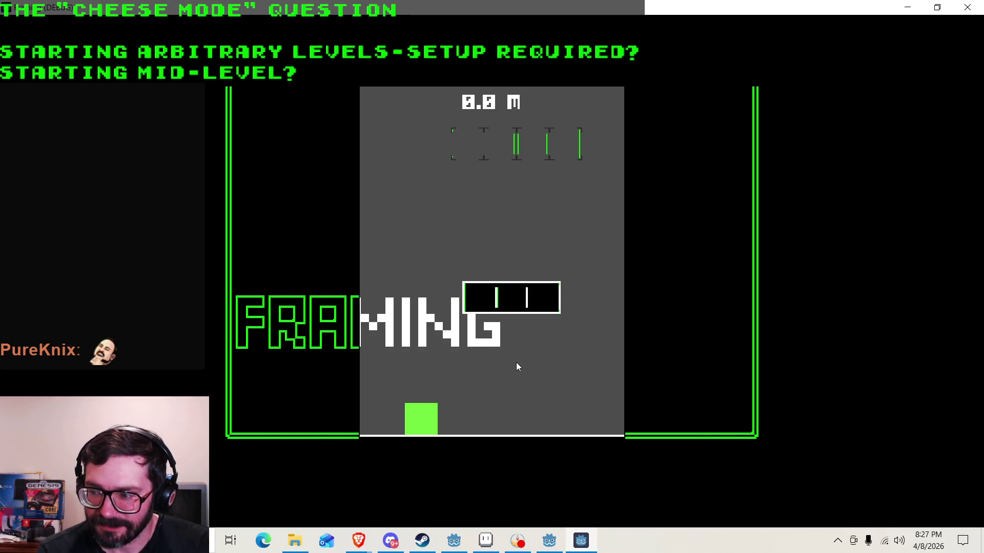
key("space")
key("Right")
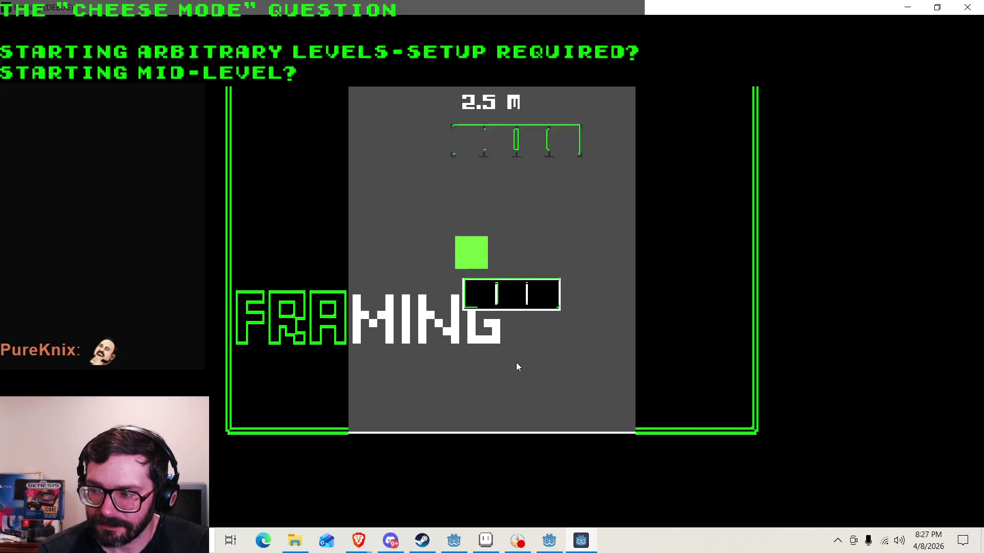
key("Left")
key("space")
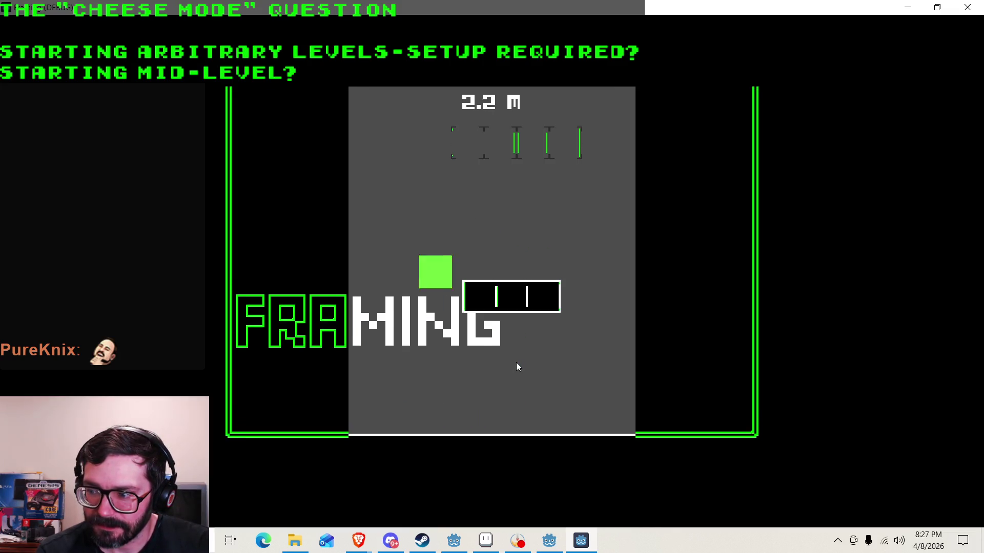
key("Right")
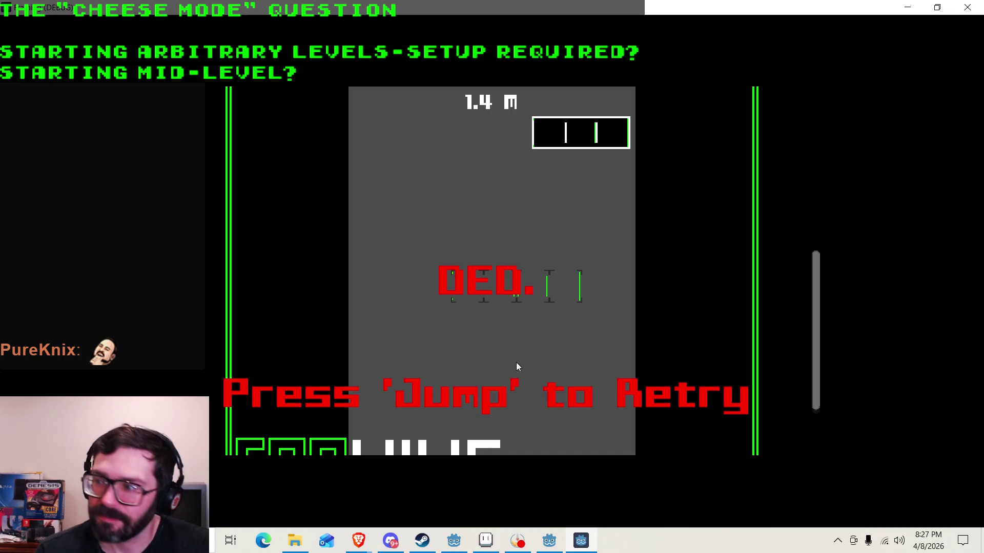
left_click(967, 7)
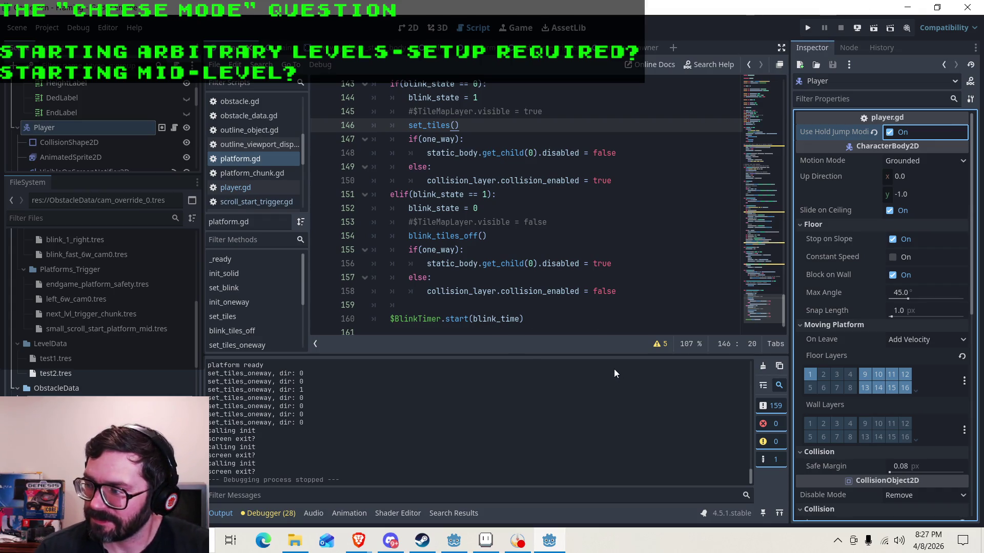
mouse_move(802, 279)
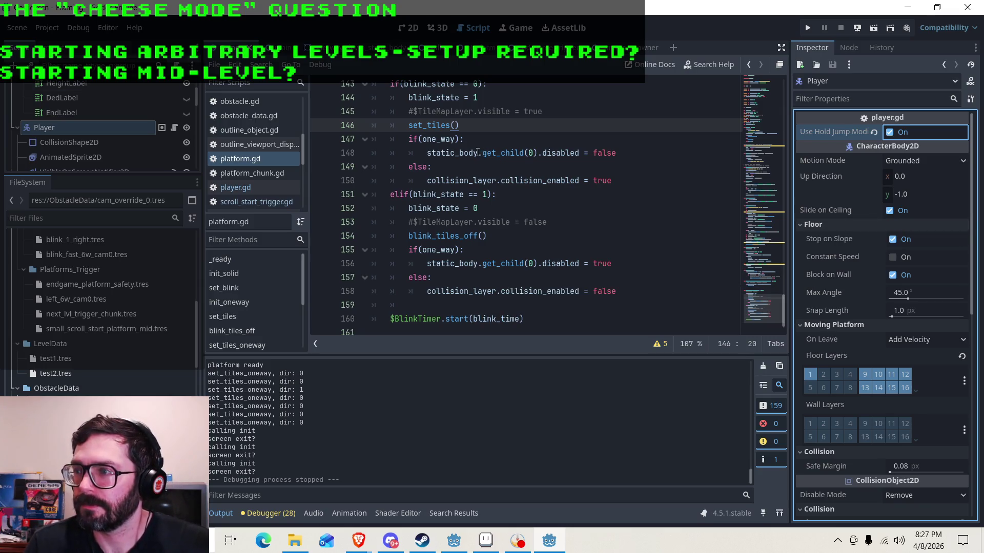
mouse_move(478, 153)
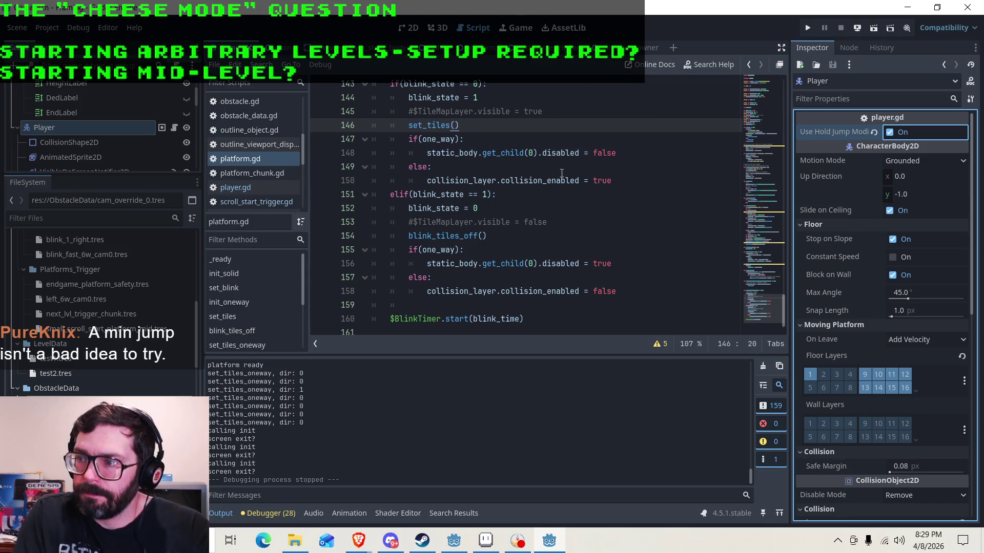
Scroll through the blink timer function in platform.gd to review it.
scroll(555, 161, "down", 1)
scroll(512, 179, "up", 6)
scroll(485, 192, "down", 6)
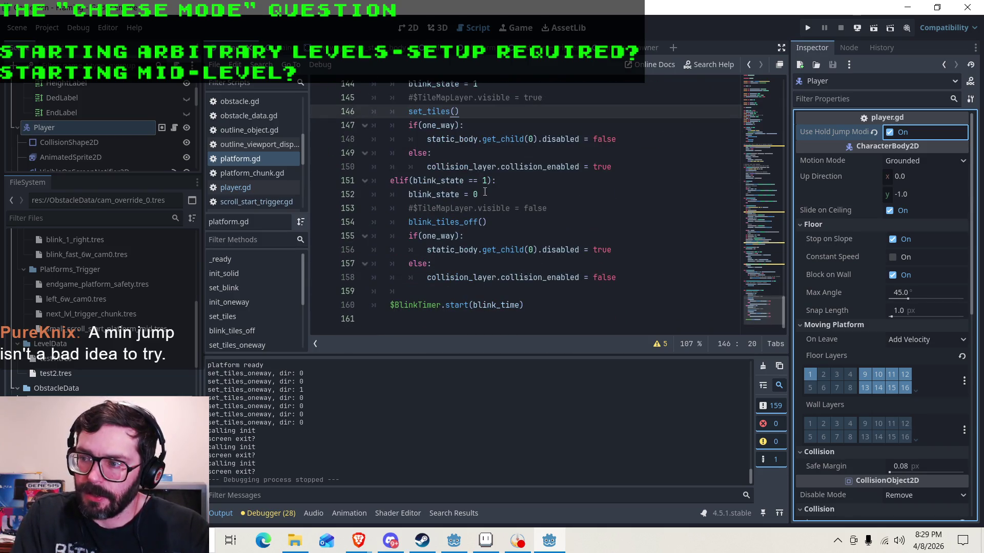
scroll(485, 192, "up", 5)
scroll(495, 223, "down", 5)
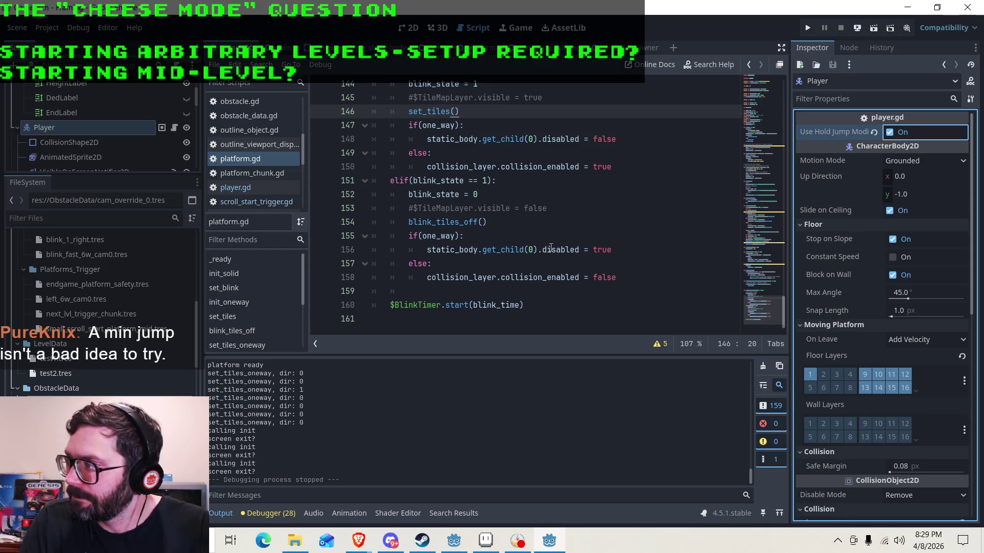
scroll(562, 240, "up", 10)
scroll(565, 176, "down", 10)
scroll(564, 177, "up", 8)
scroll(557, 177, "down", 8)
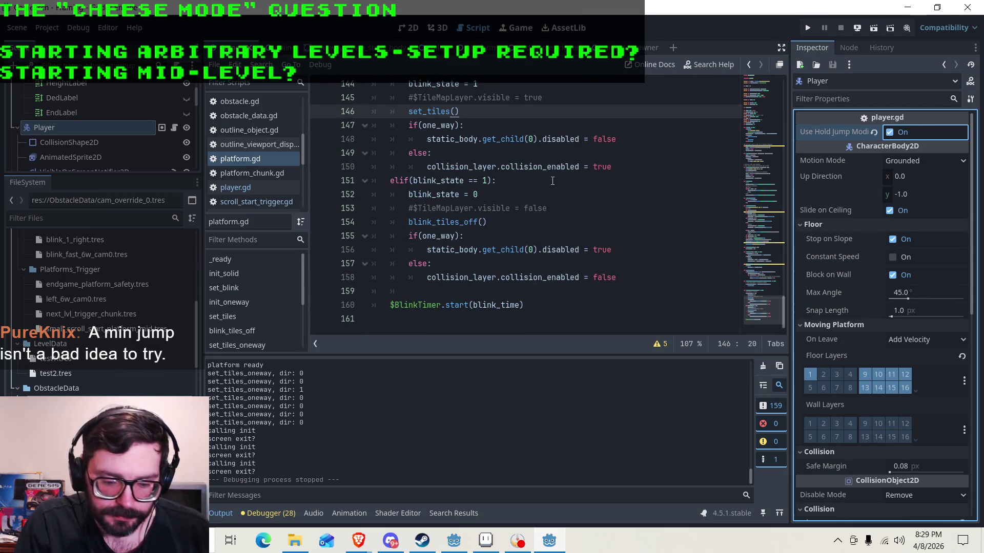
Open player.gd, showing jump_velocity -600 and fall_speed 1000.
scroll(551, 176, "up", 15)
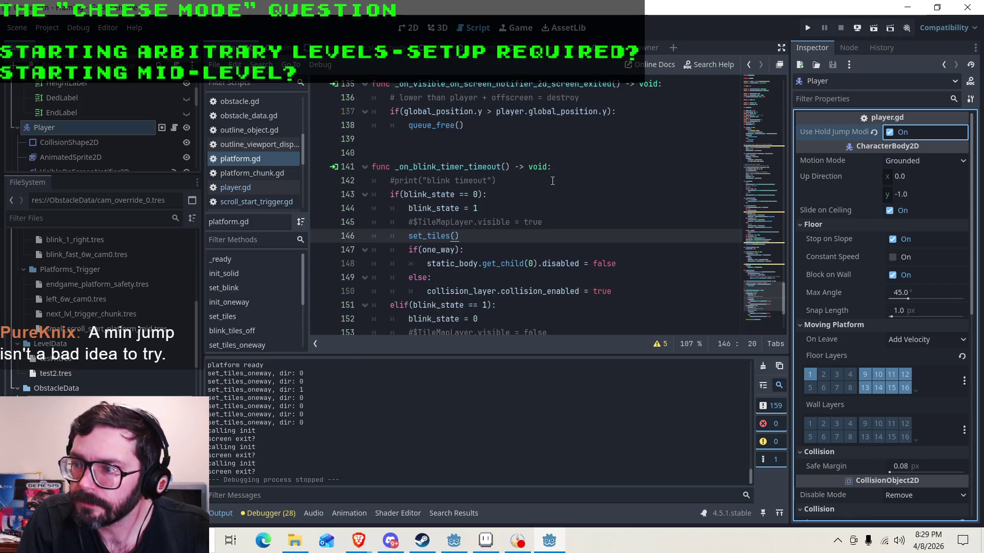
scroll(548, 170, "up", 4)
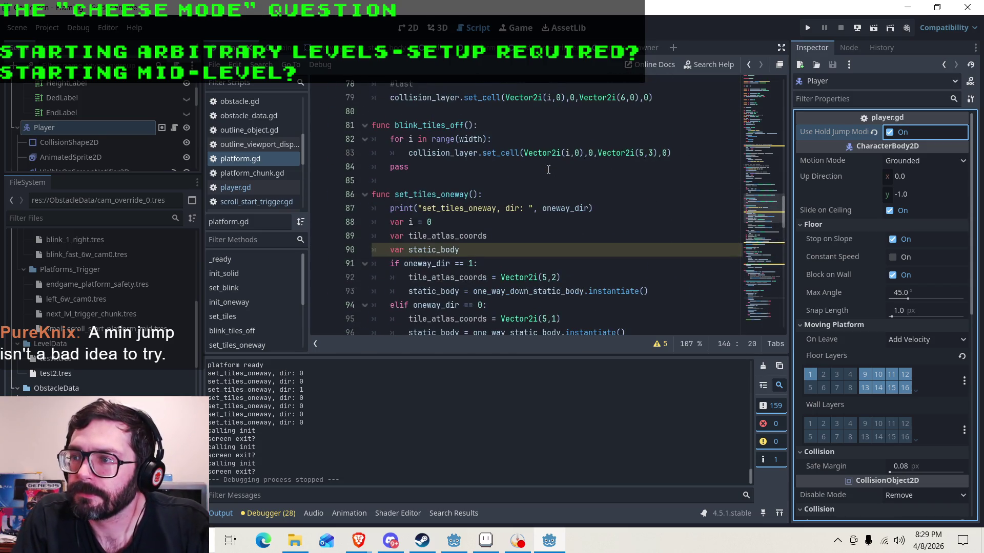
scroll(549, 170, "up", 8)
left_click(256, 188)
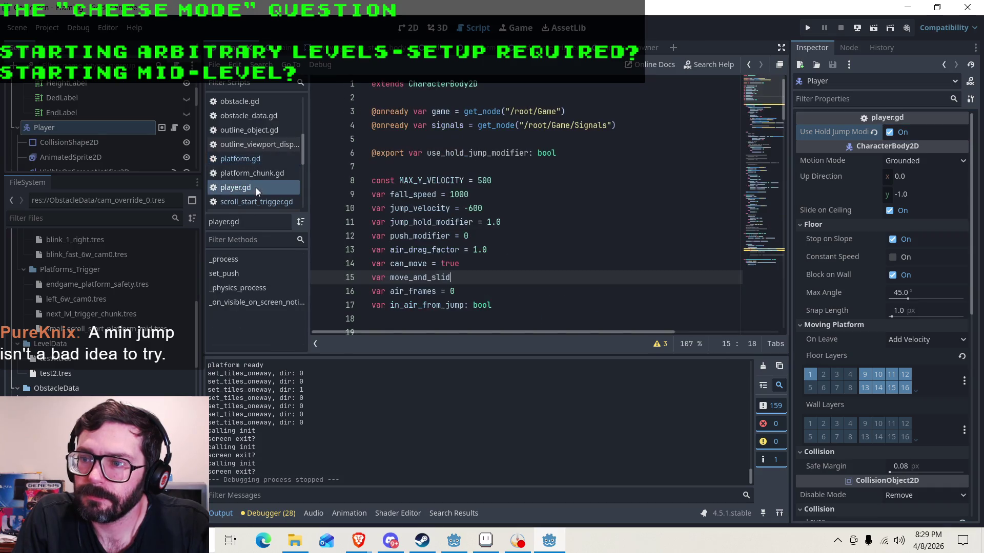
scroll(432, 178, "down", 13)
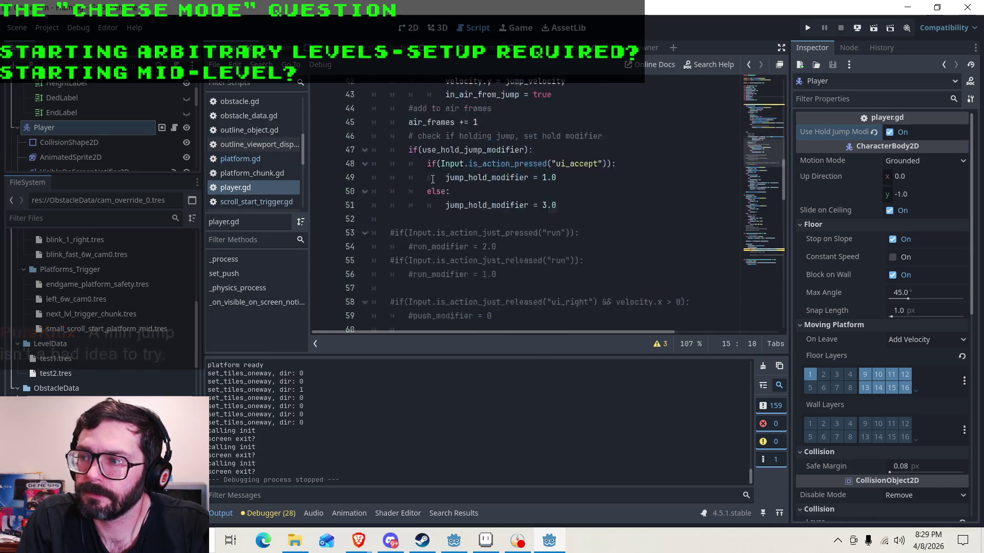
scroll(431, 179, "down", 11)
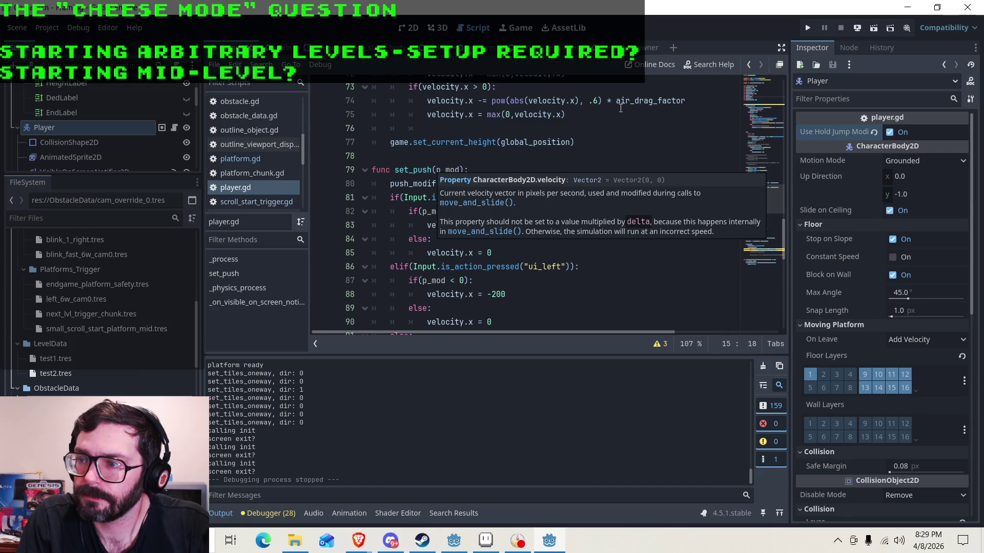
scroll(583, 129, "down", 1)
scroll(583, 129, "down", 4)
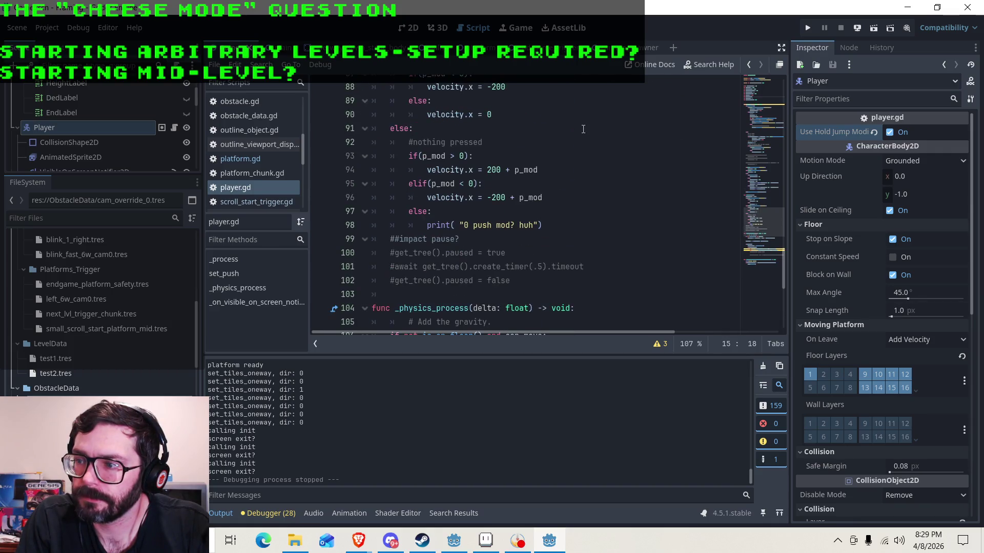
scroll(583, 129, "down", 4)
scroll(583, 130, "up", 18)
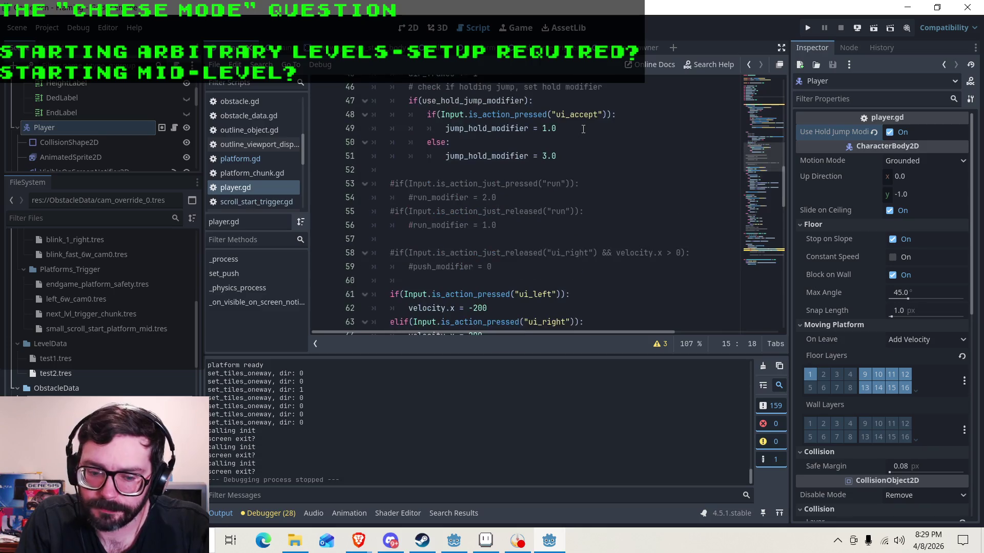
scroll(583, 129, "up", 5)
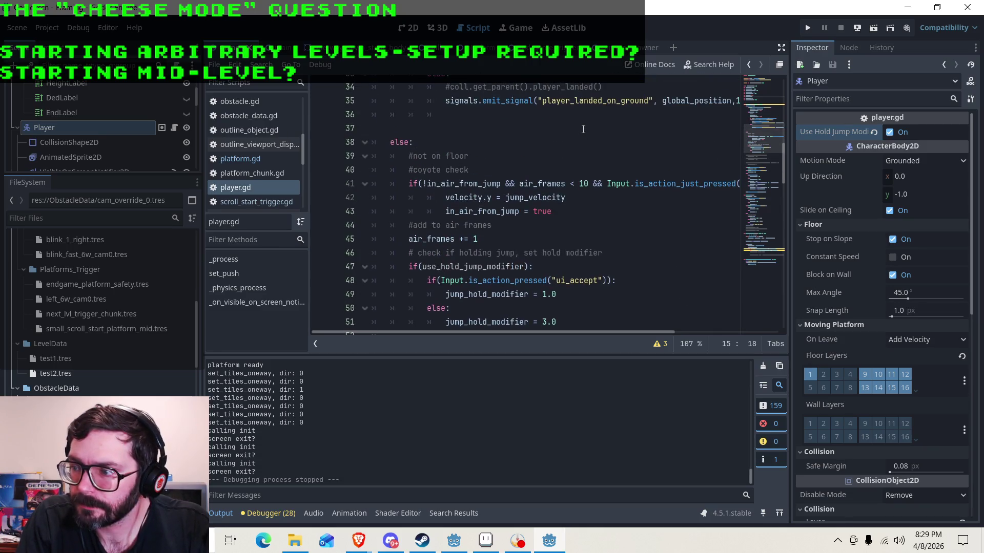
scroll(583, 129, "down", 2)
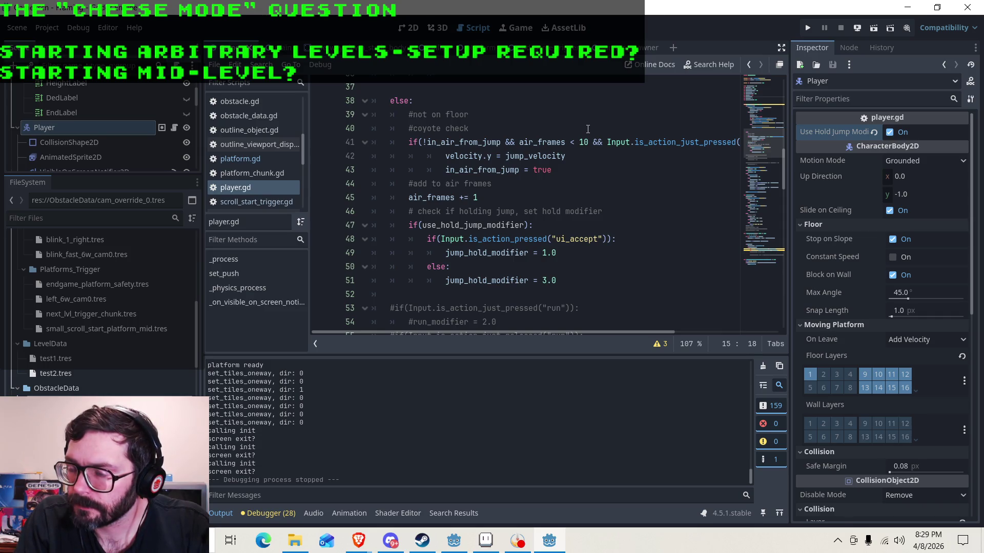
scroll(583, 125, "down", 2)
left_click(454, 166)
mouse_move(557, 198)
left_mouse_down()
mouse_move(389, 183)
mouse_move(394, 150)
left_mouse_up()
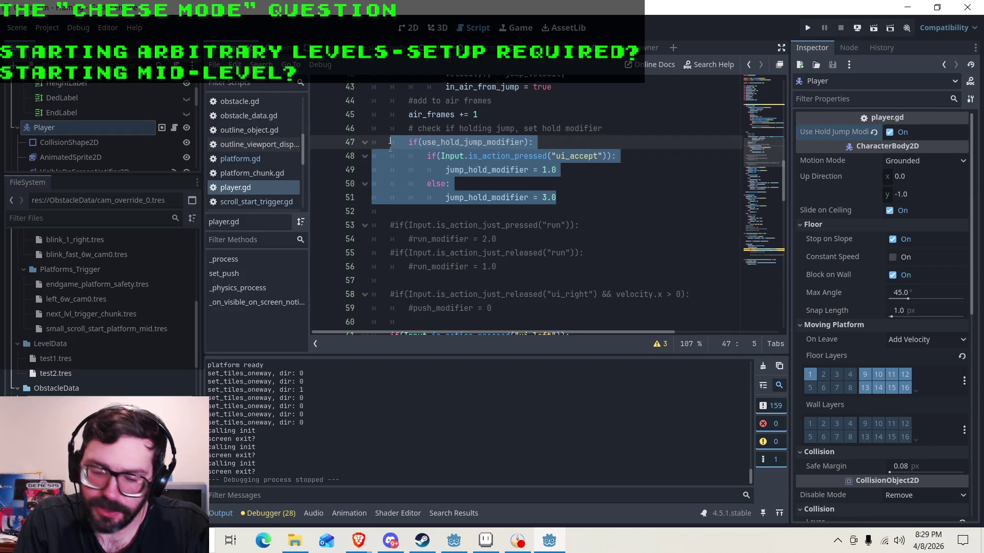
left_click(553, 170)
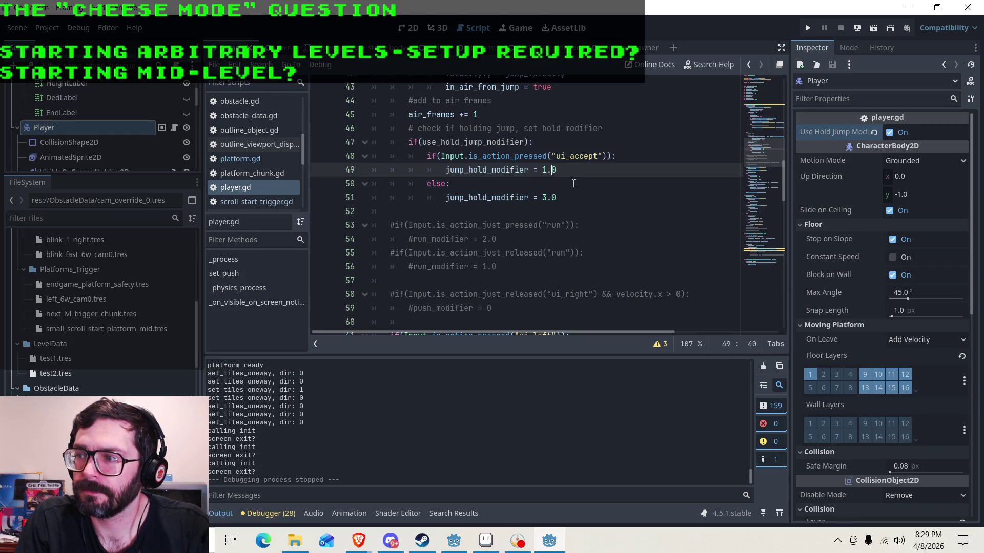
left_click_drag(562, 169, 438, 169)
left_click_drag(557, 170, 446, 169)
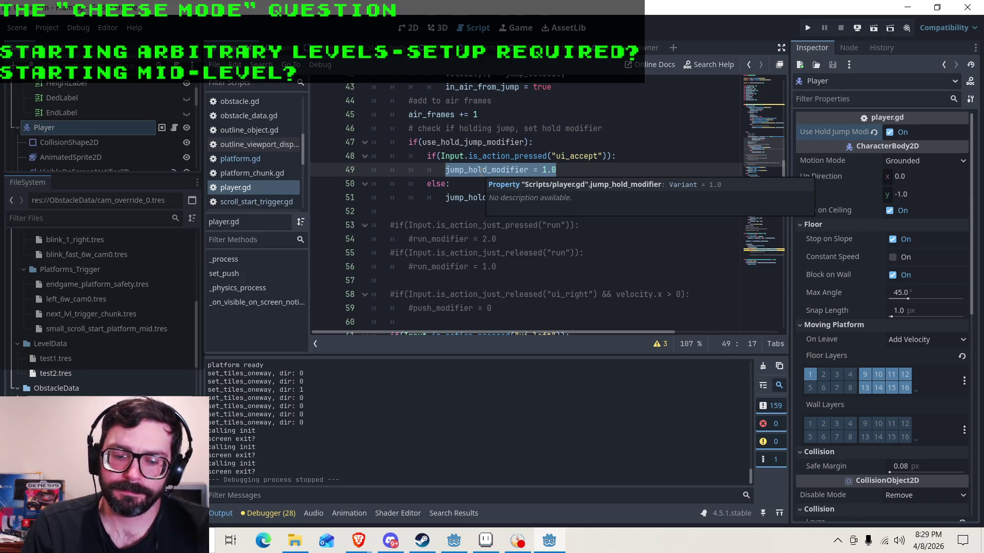
left_click(446, 197)
left_click_drag(447, 198, 556, 197)
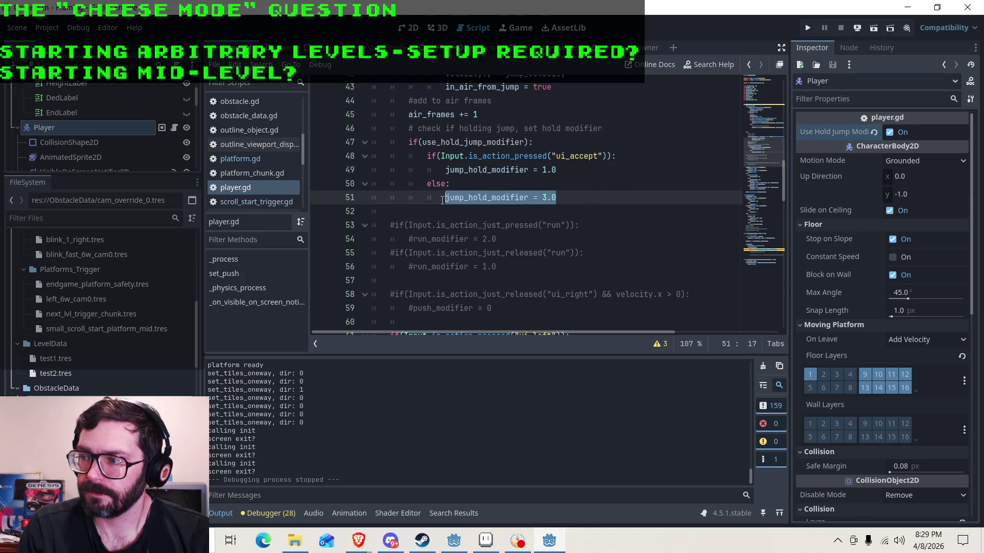
left_click(515, 197)
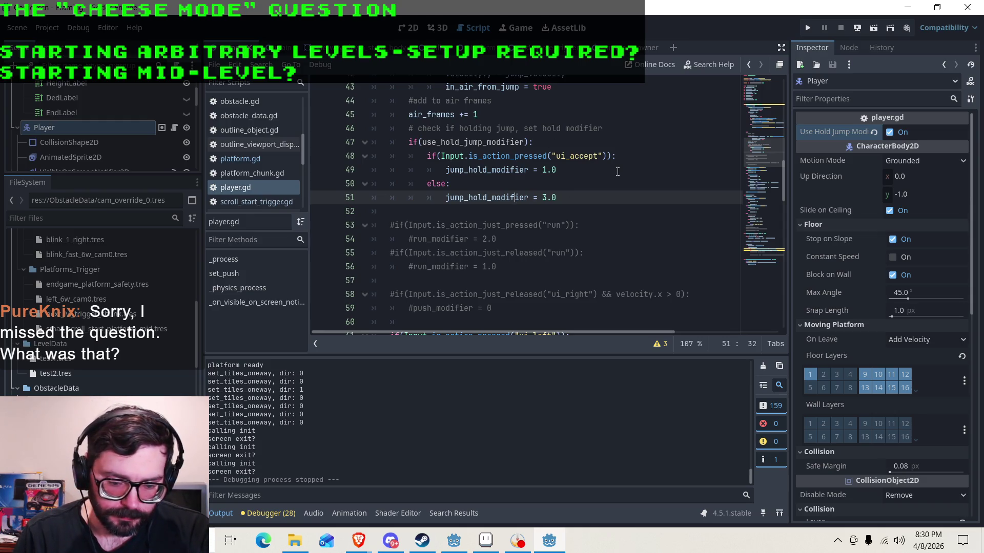
key("Up")
key("Up")
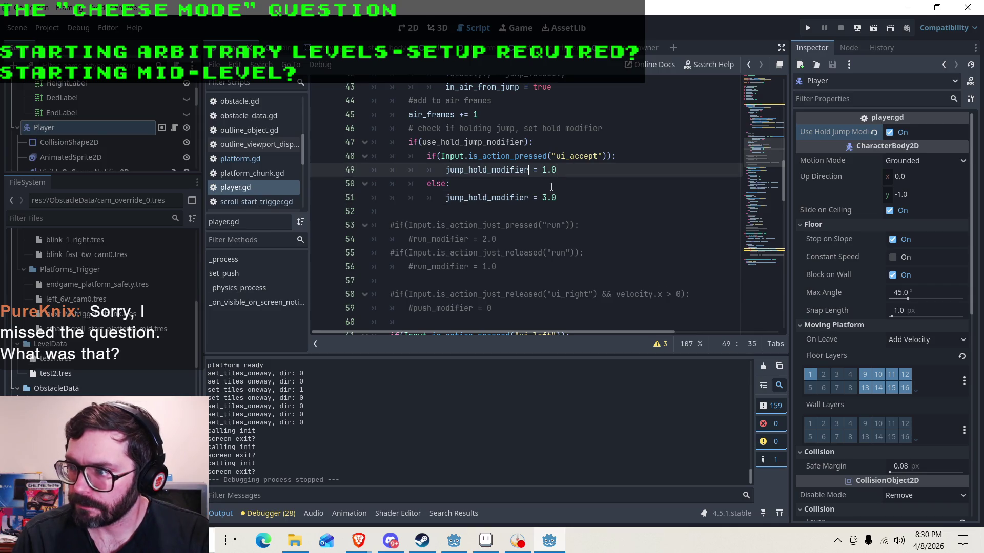
key("Down")
key("Down")
key("Up")
key("Up")
key("Down")
key("Down")
key("Up")
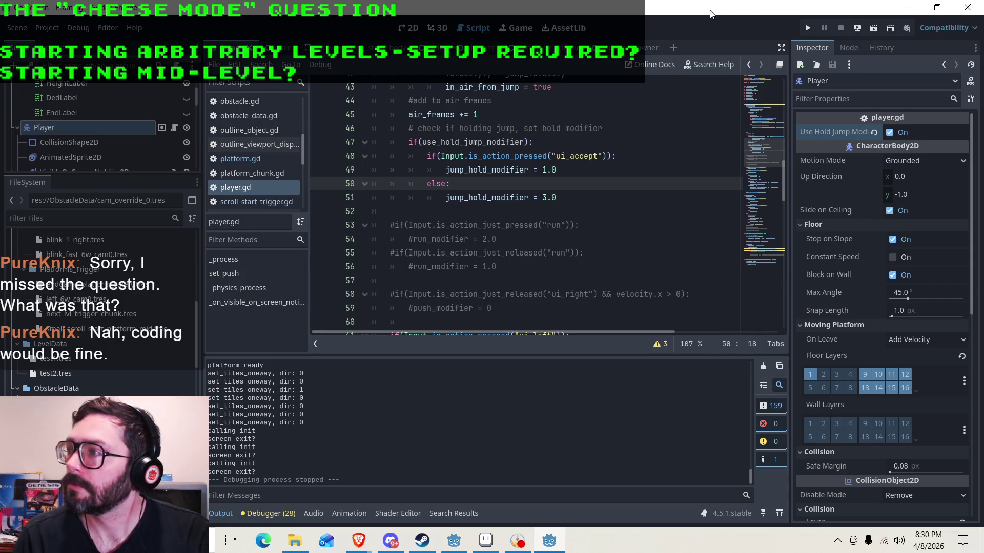
scroll(508, 227, "up", 2)
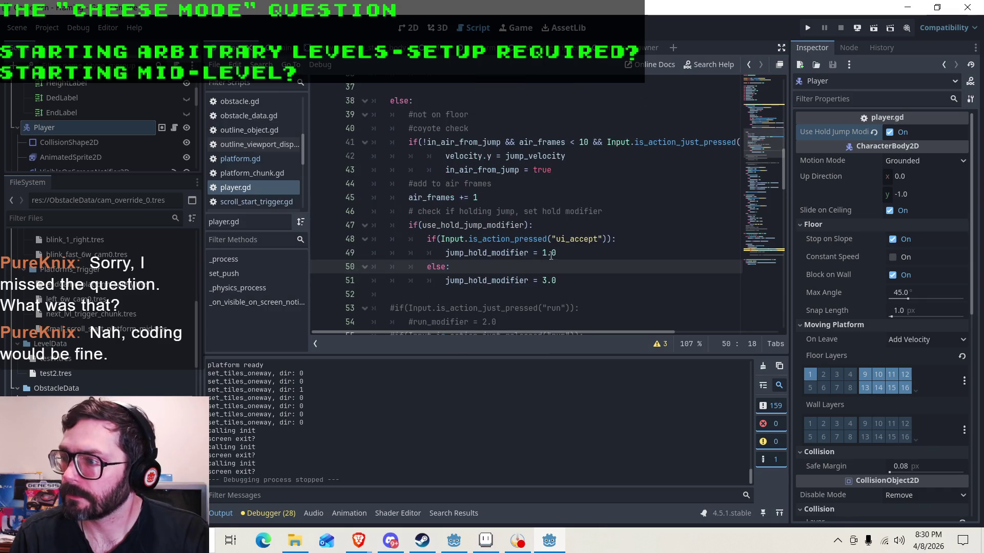
left_click(586, 281)
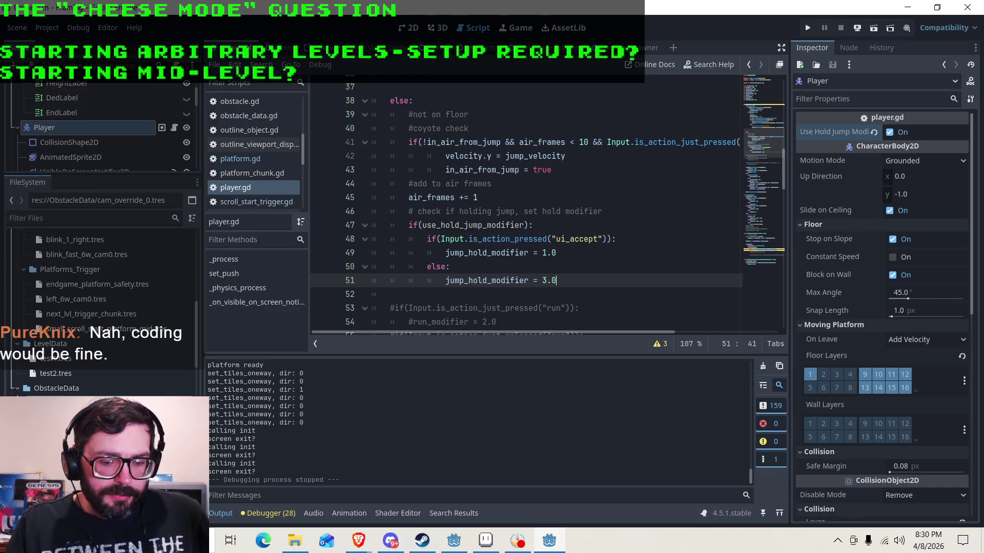
key("F5")
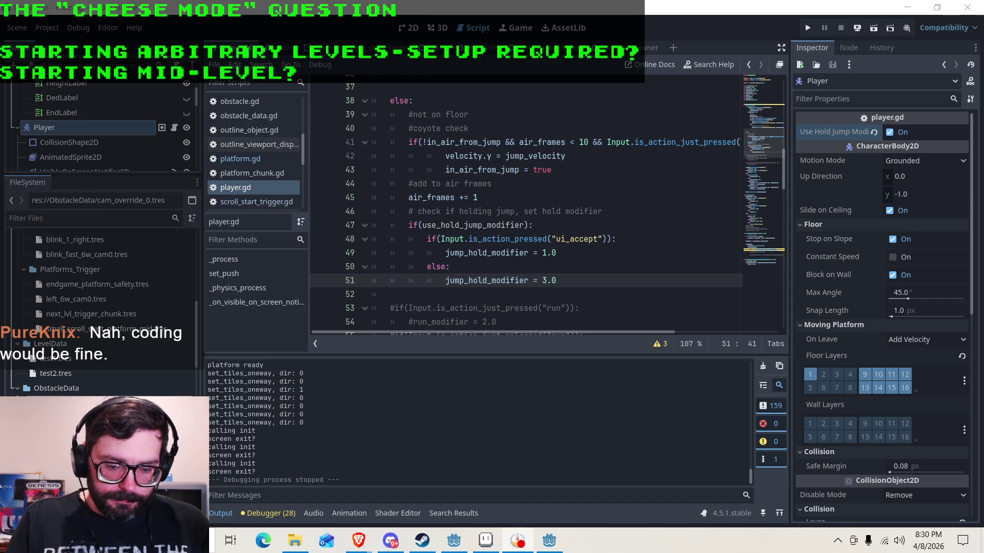
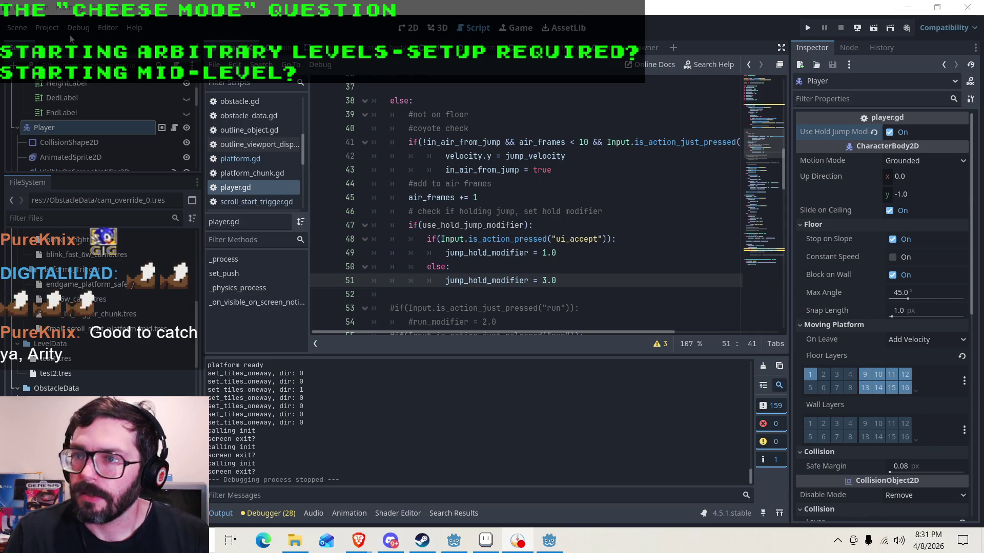
Move test1's opening blink chunk to the end, trim Level Chunks to 18, and run the game.
left_click(40, 28)
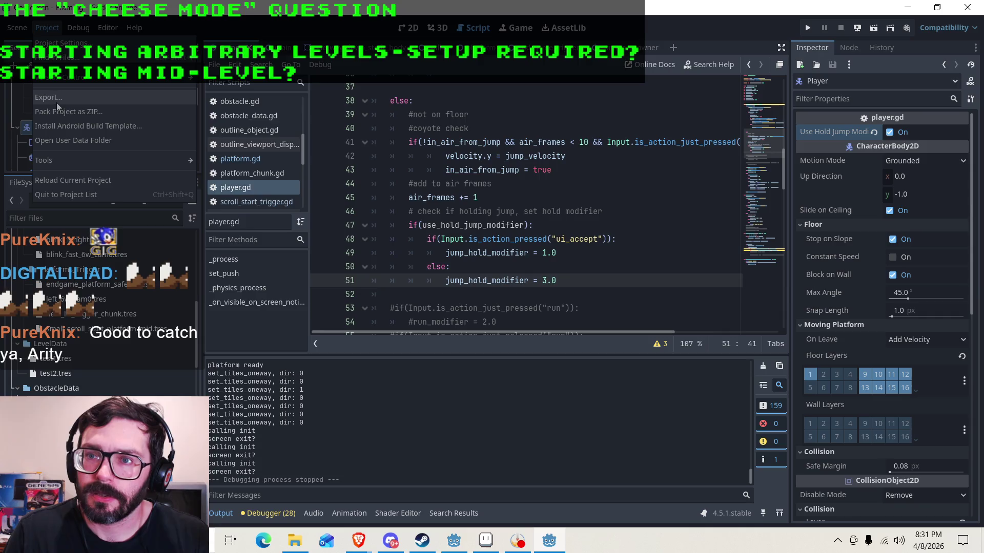
left_click(36, 30)
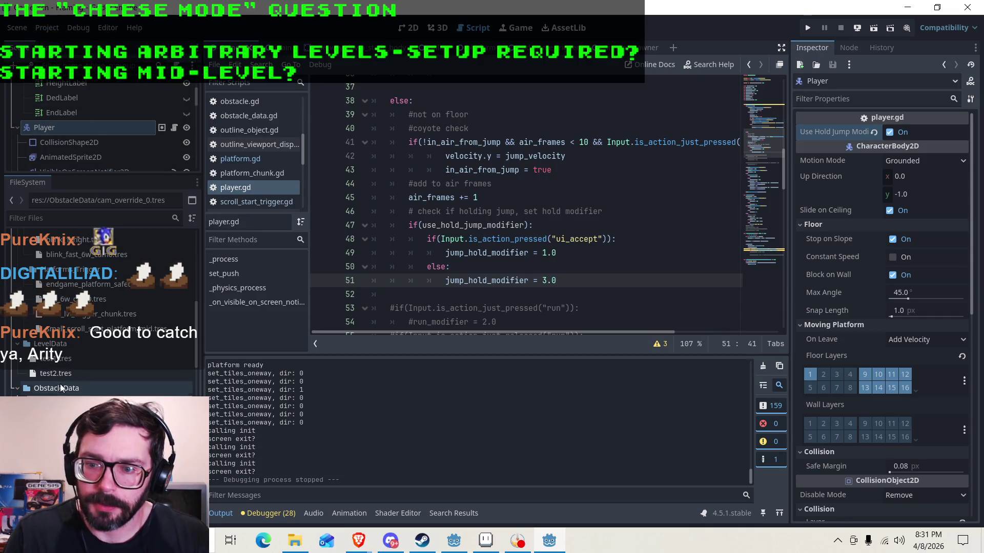
left_click(55, 358)
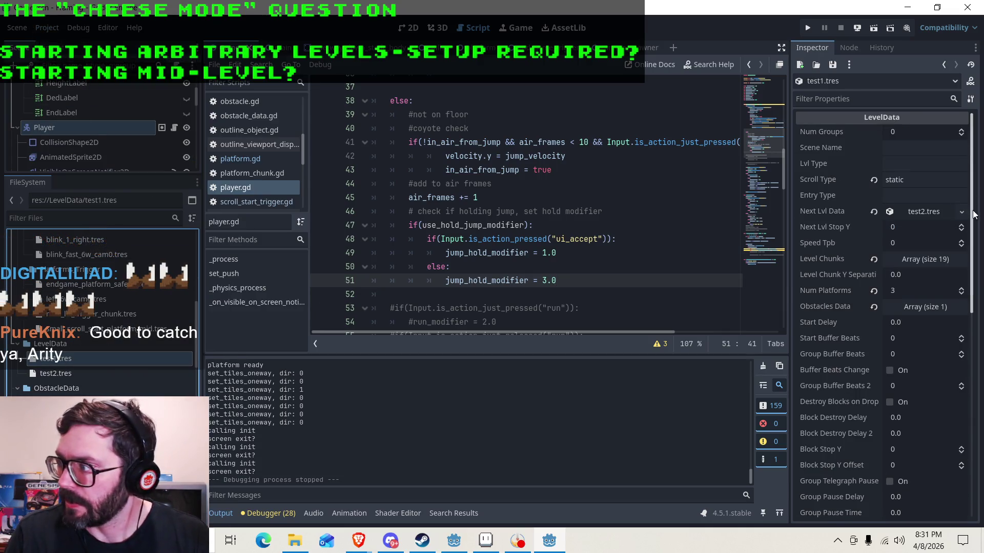
left_click(922, 260)
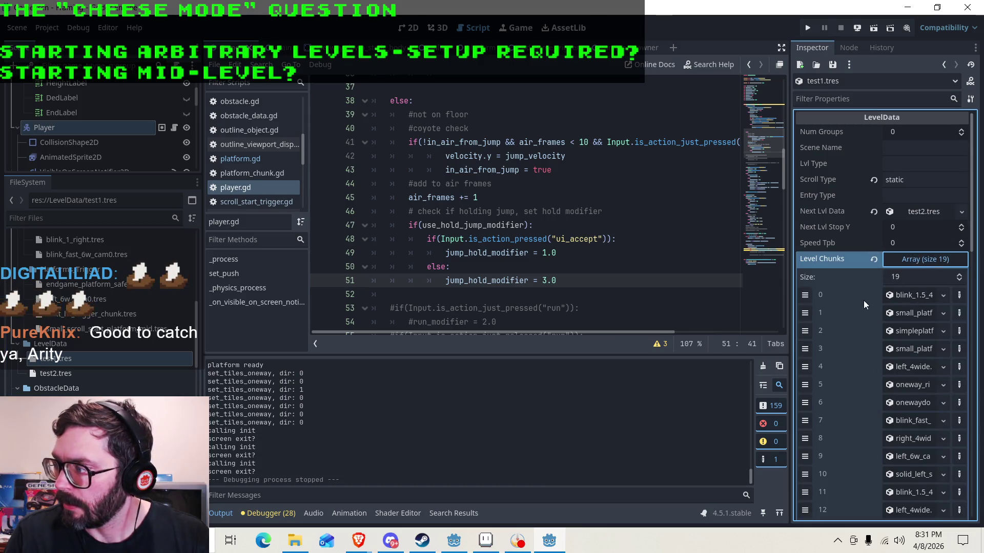
left_click_drag(805, 294, 816, 468)
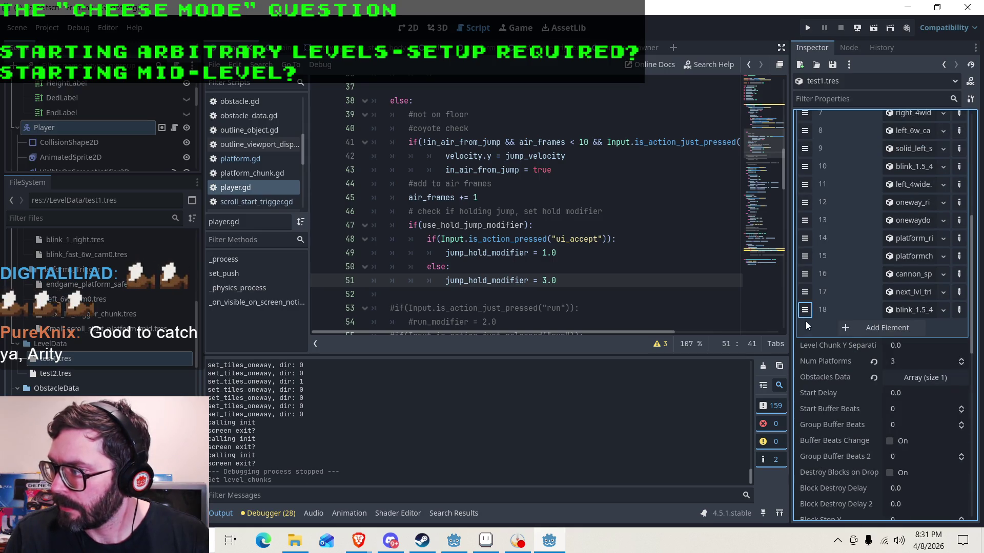
scroll(918, 364, "up", 1)
scroll(919, 369, "up", 5)
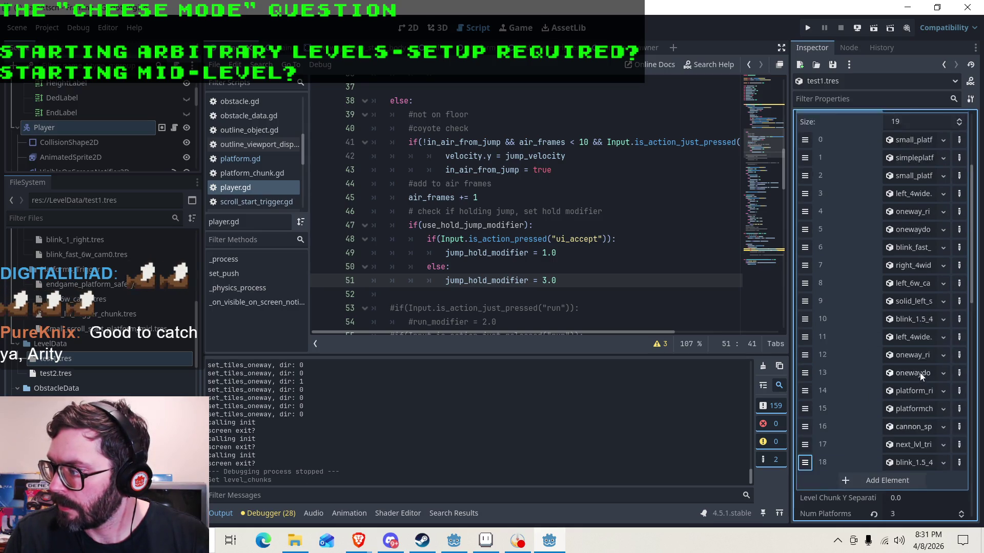
left_click(961, 279)
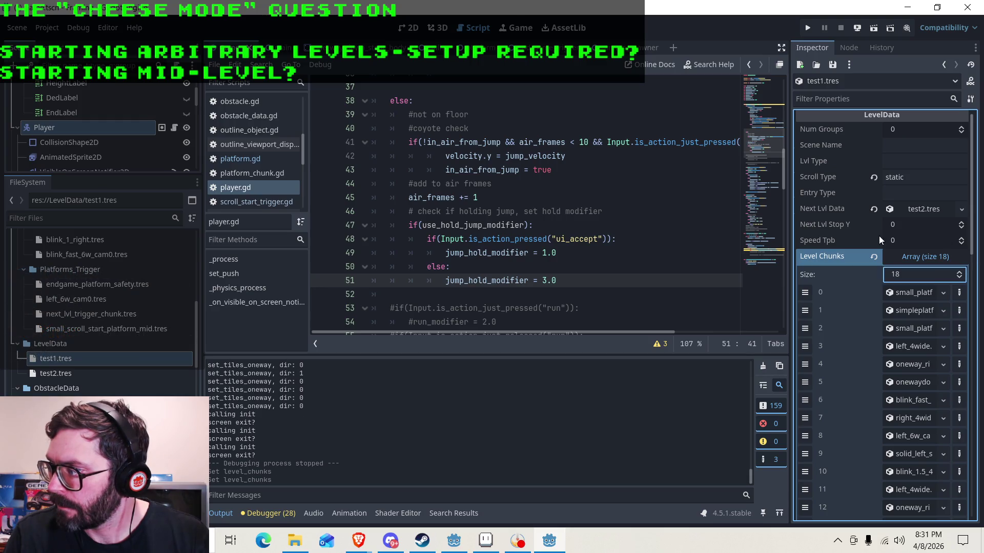
left_click(807, 27)
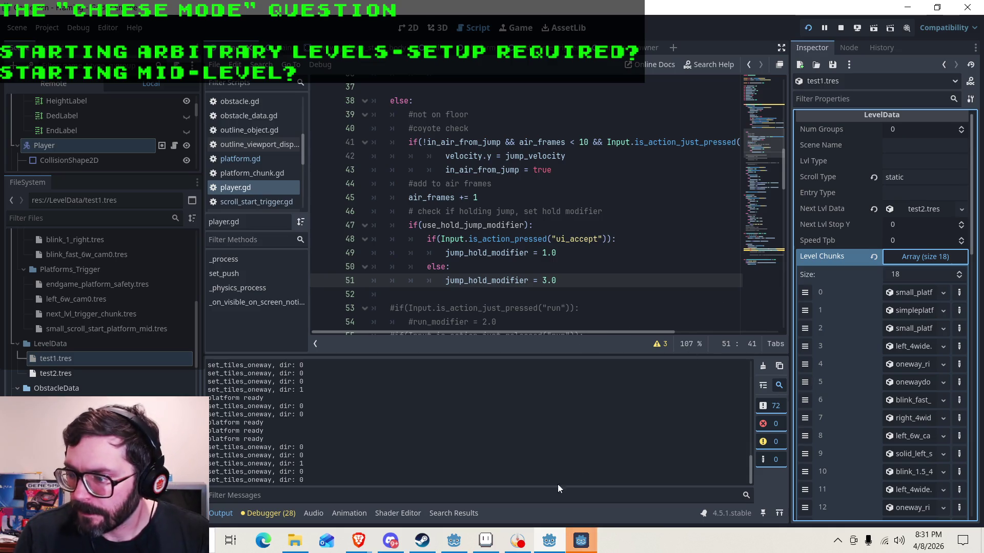
Climb Framing's first rooms, bouncing up the springs and onto the floating platform.
left_click(580, 541)
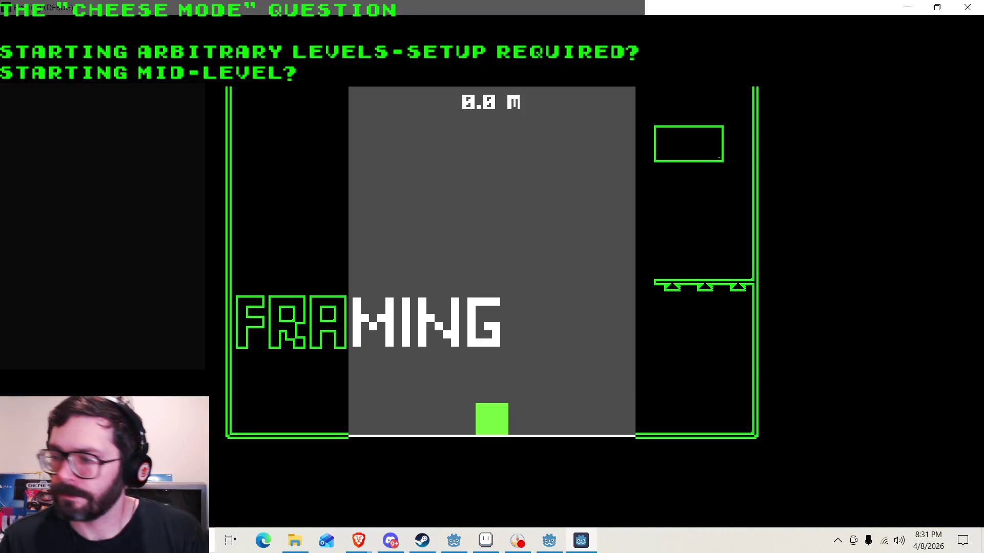
key("Right")
key("space")
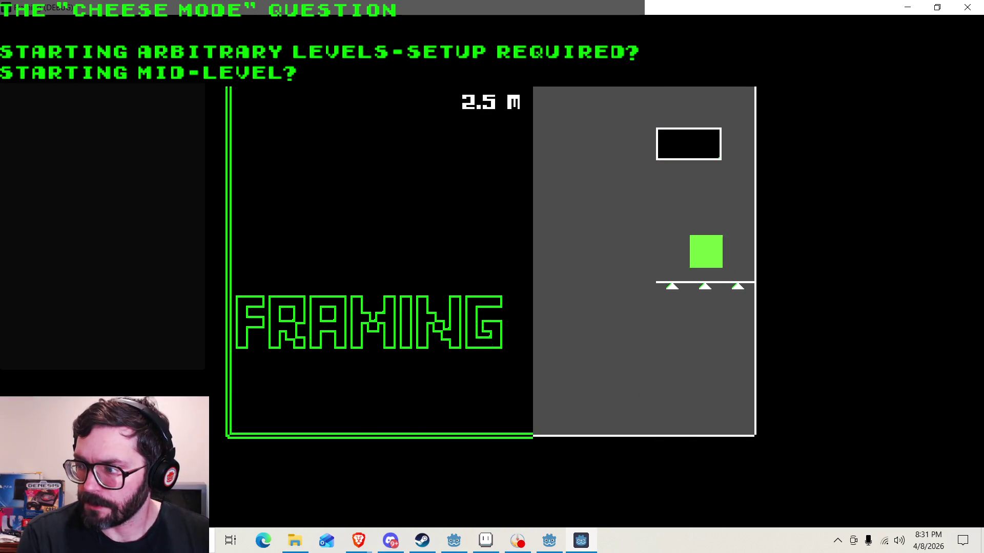
key("Left")
key("Right")
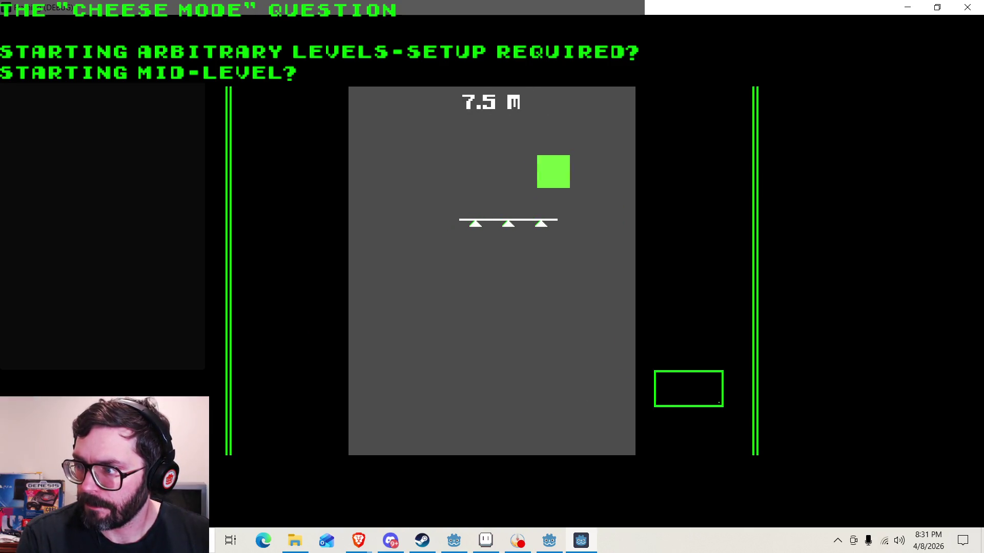
key("Left")
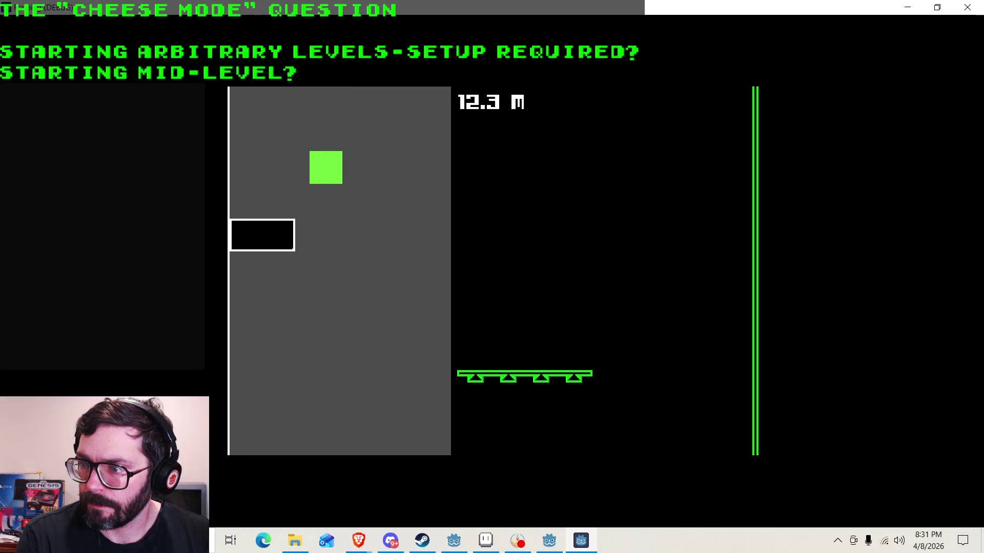
key("Right")
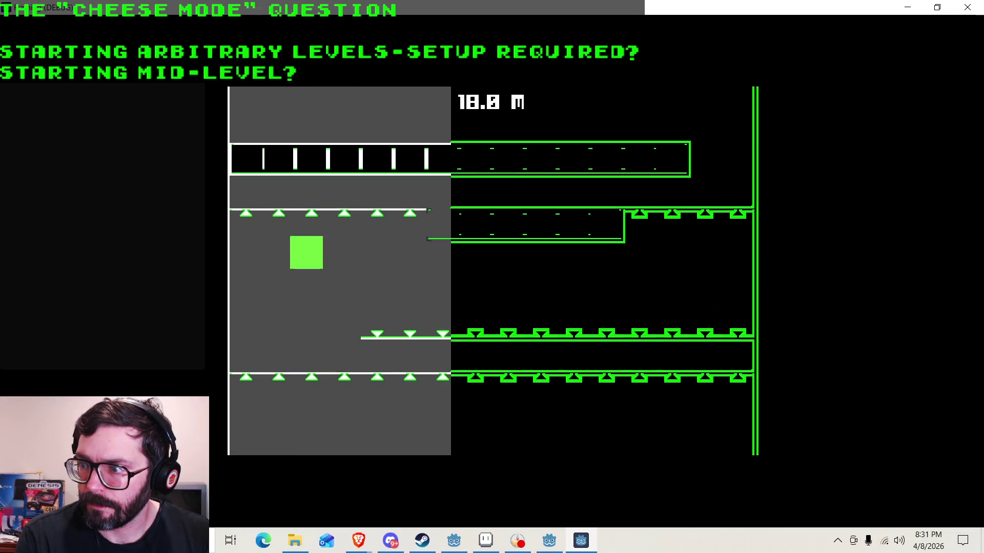
key("Right")
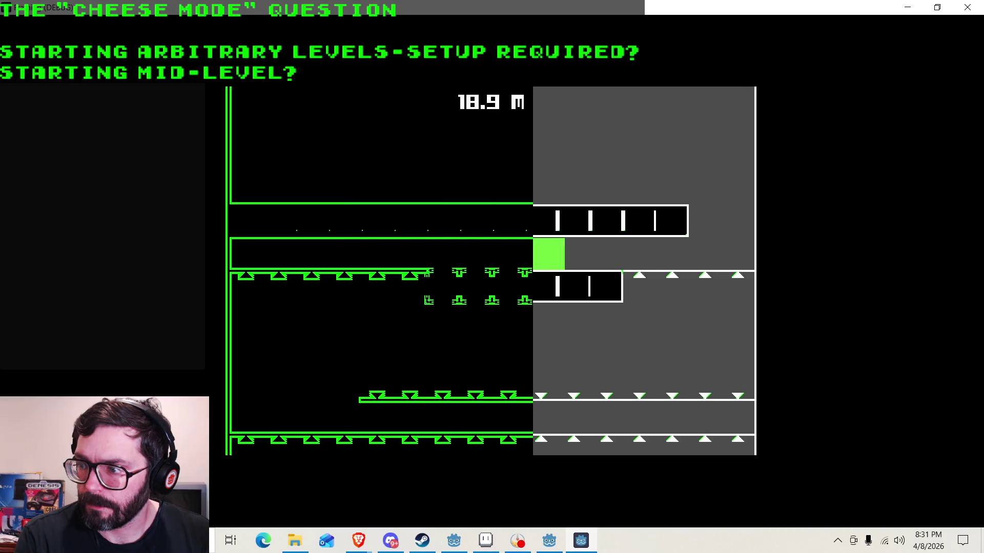
key("Right")
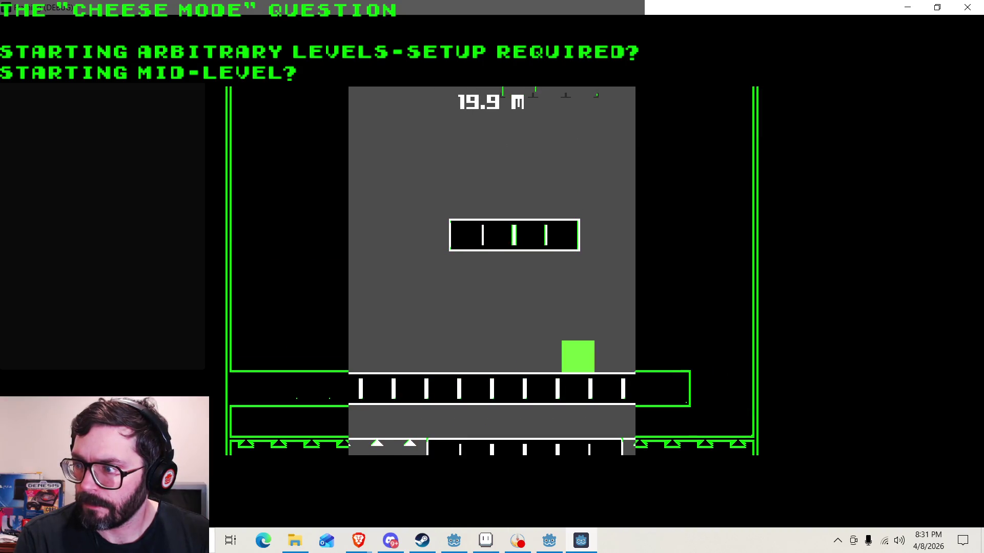
key("Left")
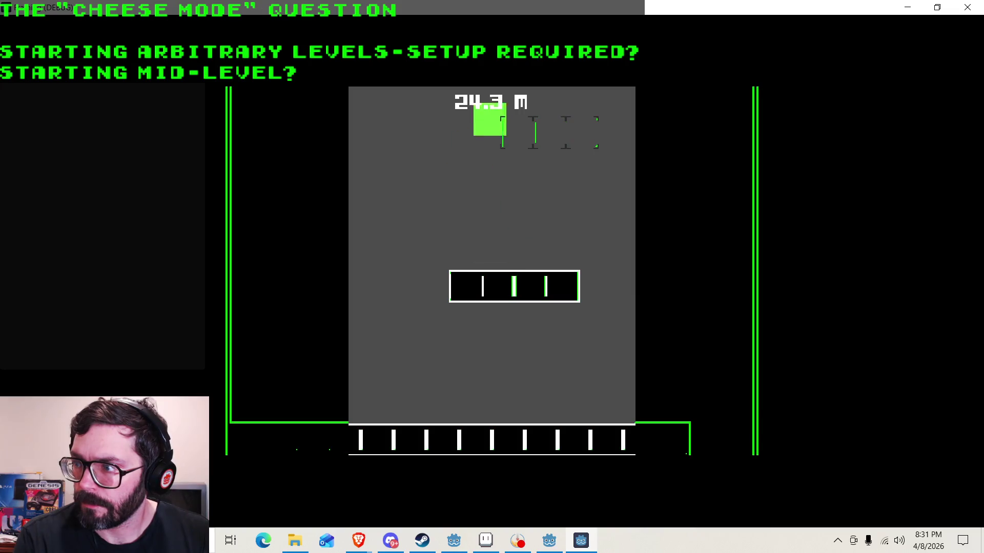
Jump between the spike rows and keep climbing past 42 m, then stop the game.
key("Right")
key("Left")
key("Left")
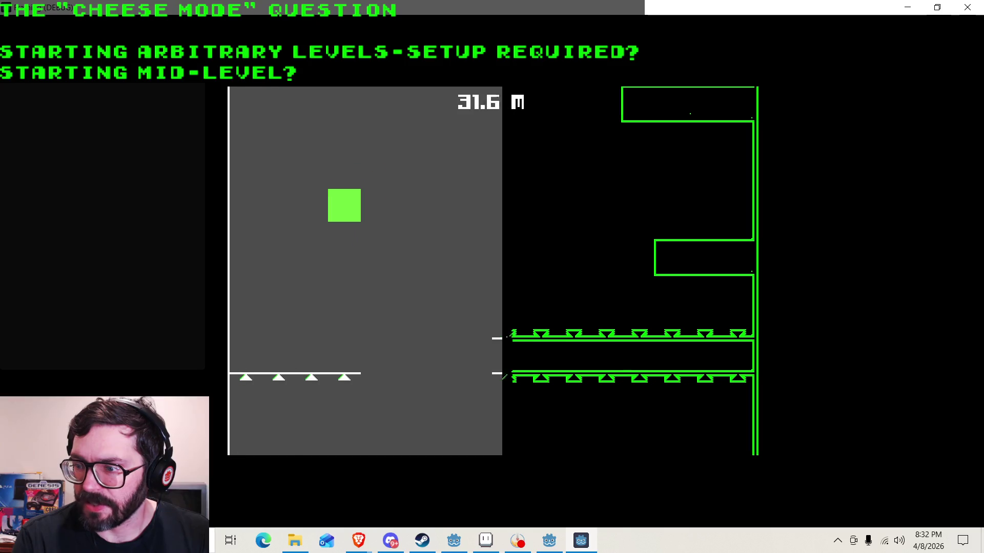
key("Right")
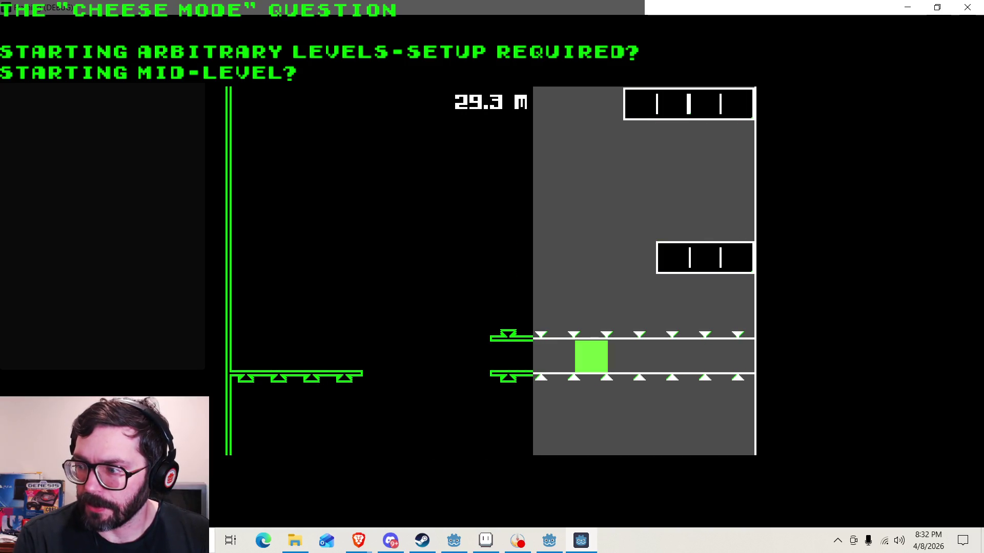
key("Left")
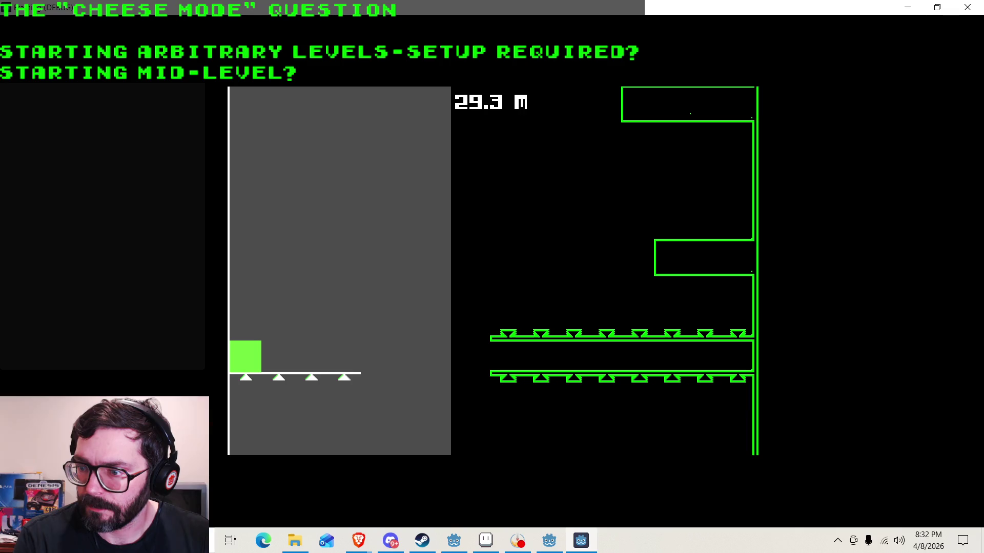
key("Right")
key("Left")
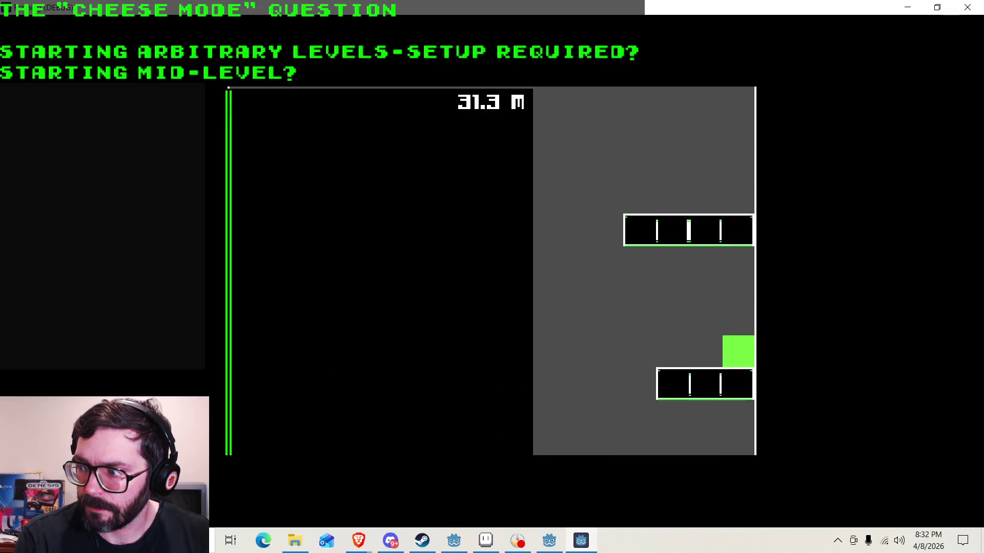
key("Left")
key("Right")
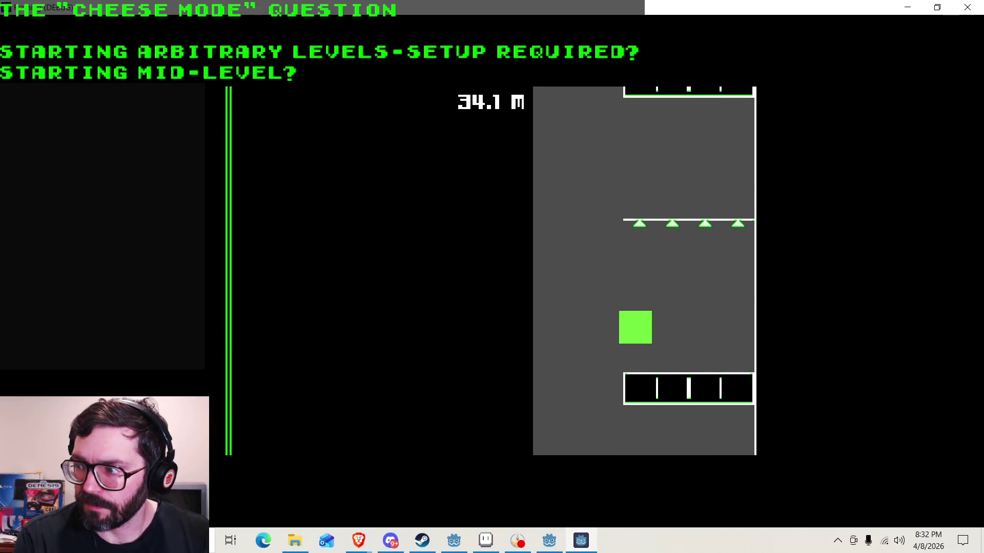
key("Left")
key("Right")
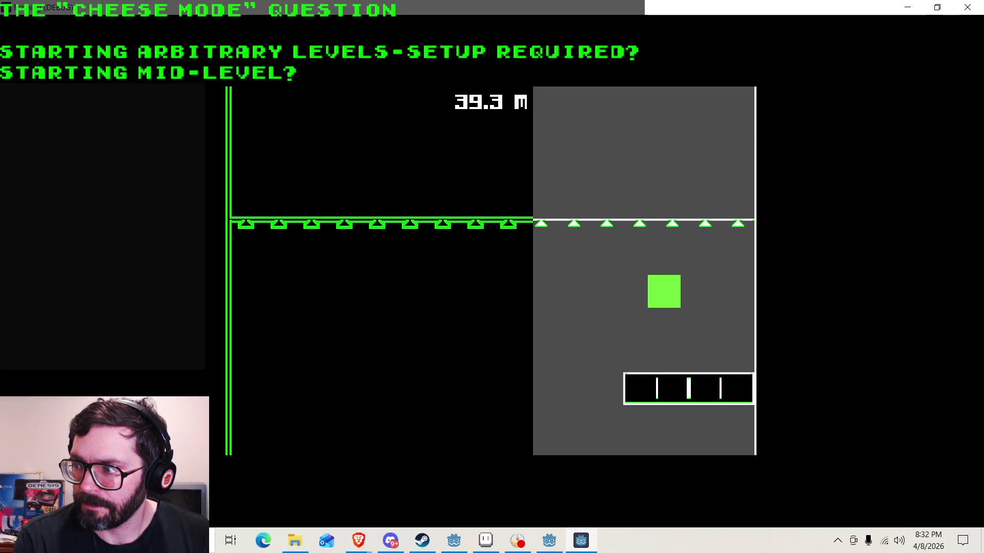
key("Left")
key("Right")
key("Left")
key("Left")
key("Right")
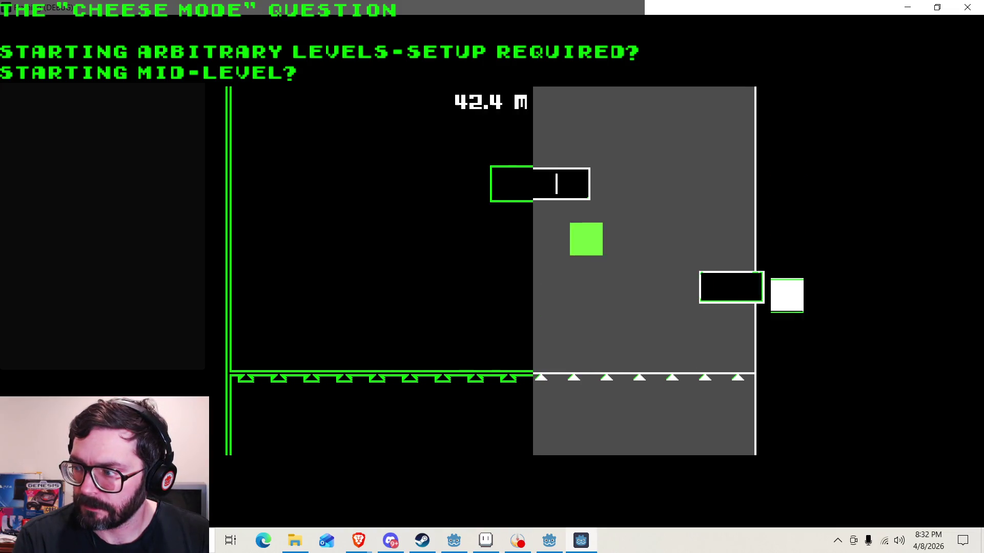
key("Right")
key("Left")
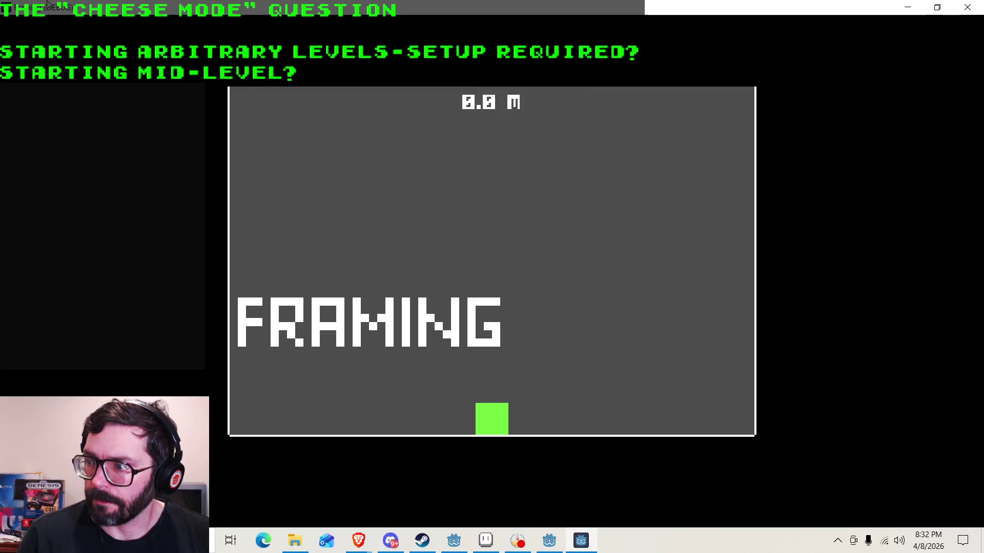
left_click(967, 7)
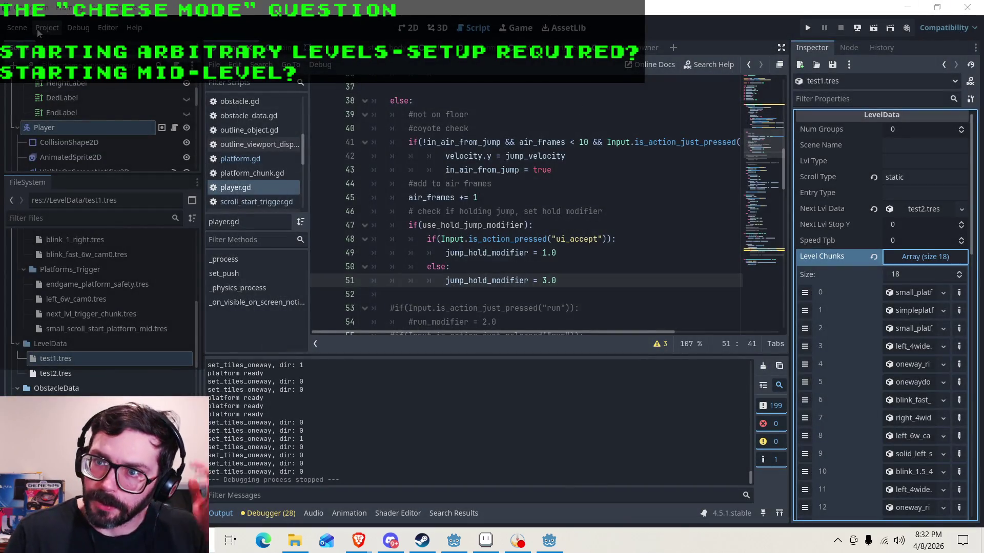
Re-export the Web build over index.html in the Framing Web folder, then bring up the itch.io page.
left_click(47, 27)
left_click(66, 97)
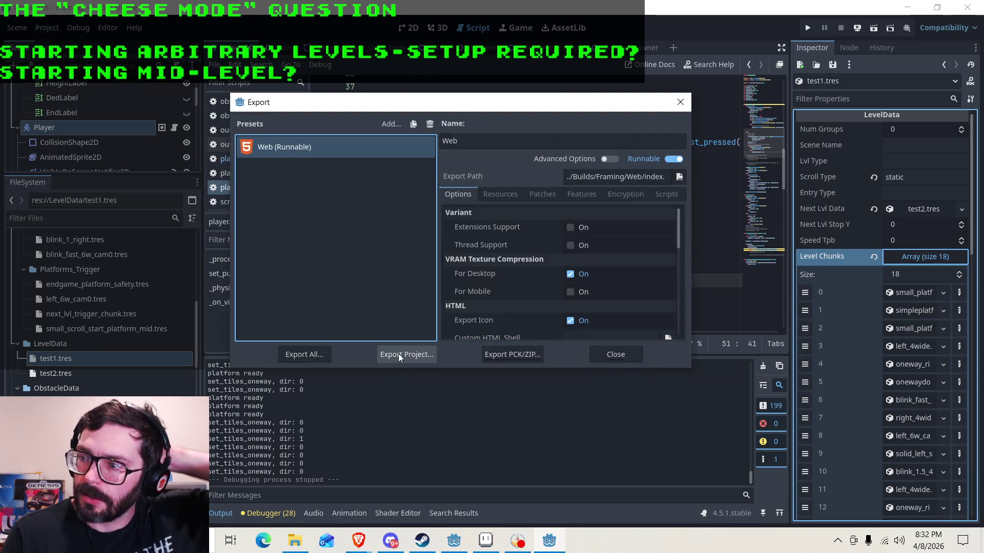
left_click(398, 353)
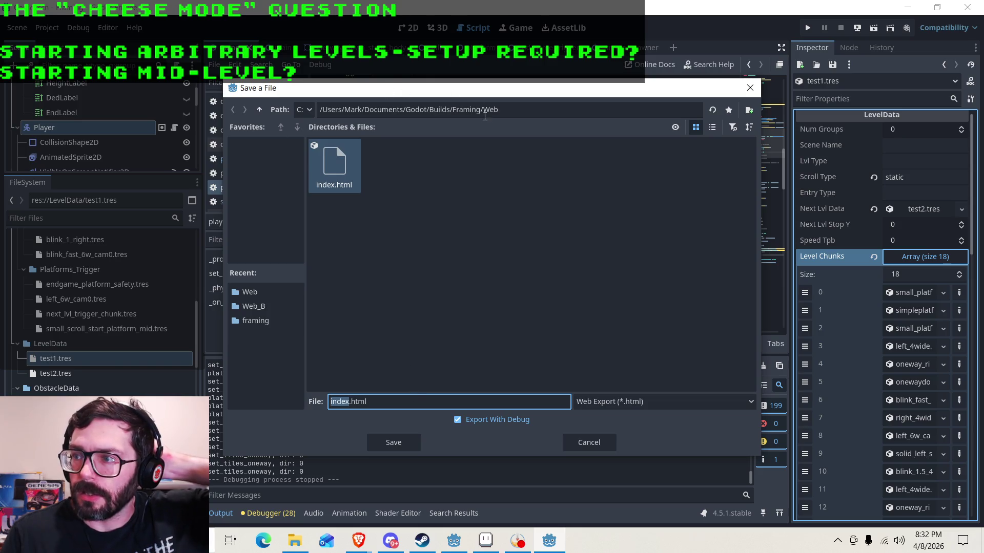
left_click(390, 441)
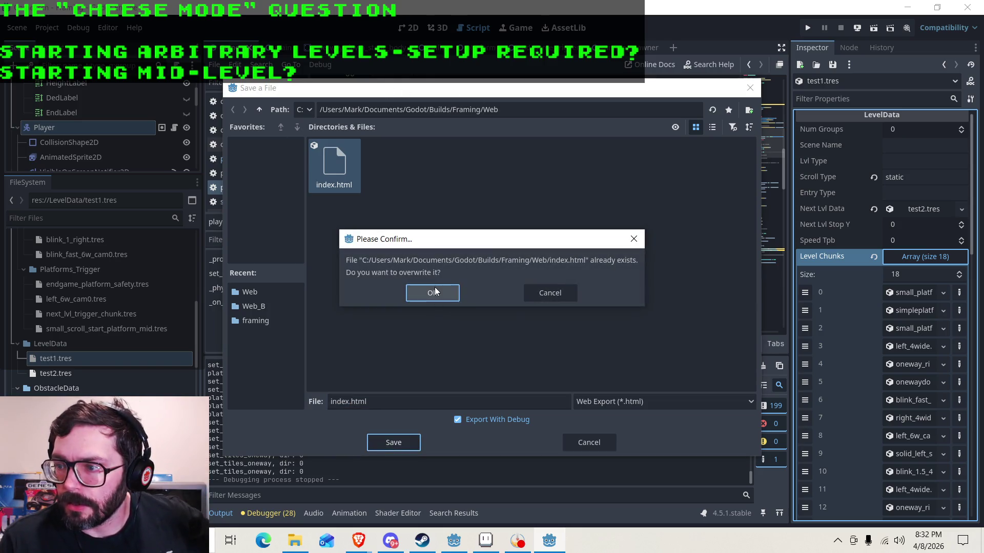
left_click(434, 288)
mouse_move(358, 541)
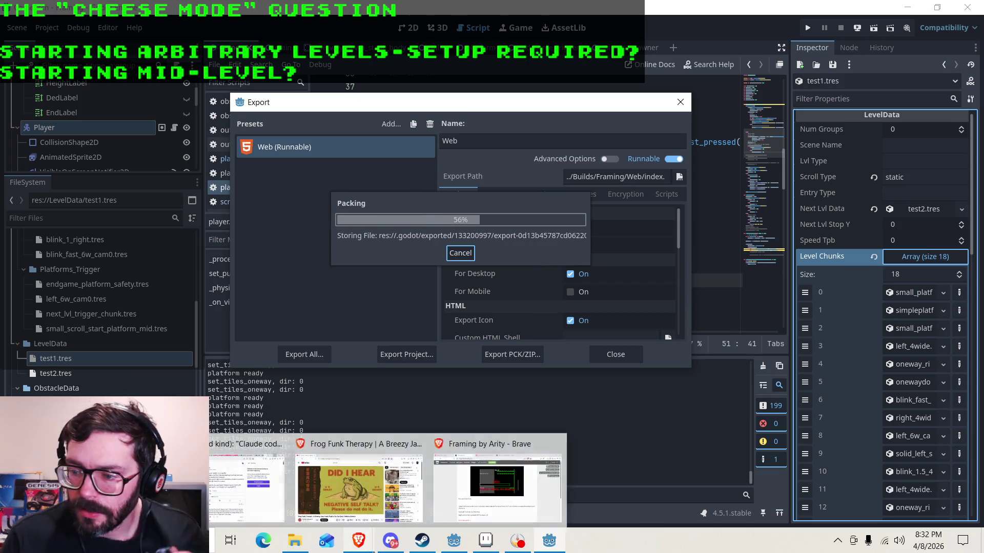
left_click(519, 448)
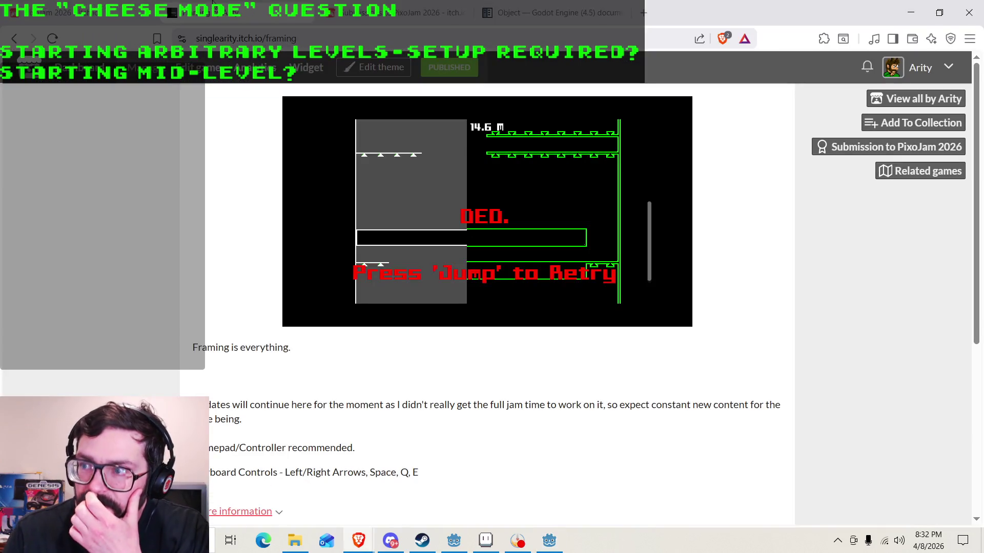
Permanently delete the old Framing_Web.zip upload from the Framing game's edit page.
left_click(197, 67)
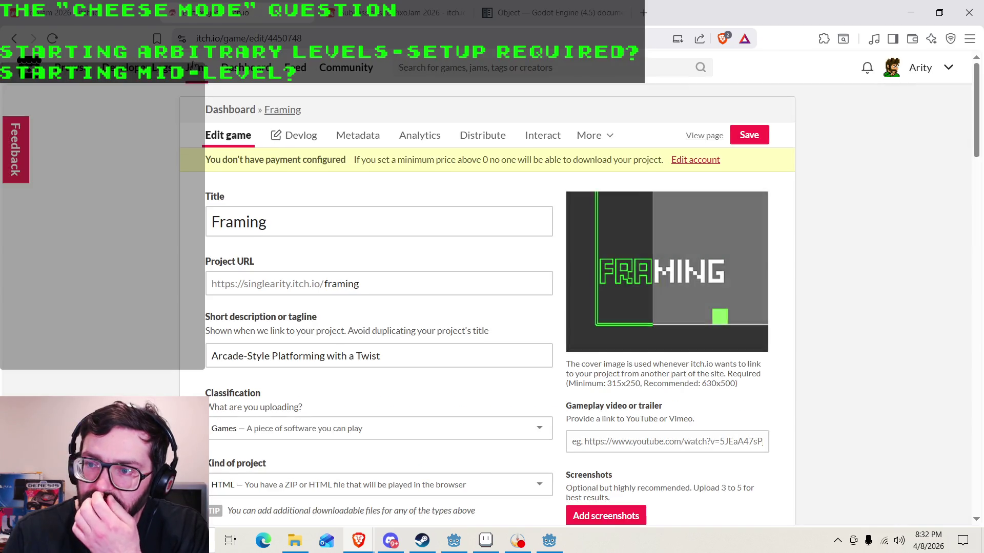
scroll(150, 275, "down", 10)
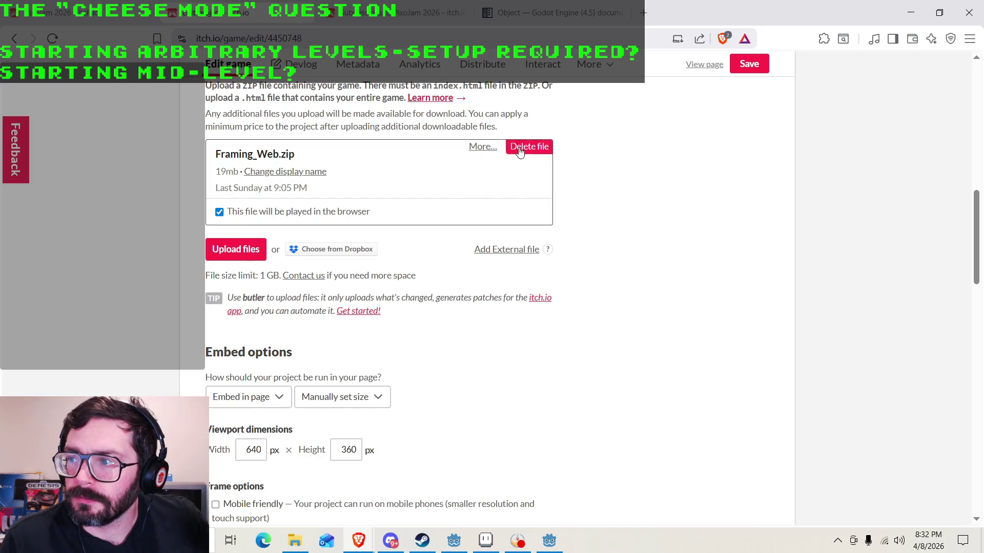
left_click(529, 146)
left_click(613, 232)
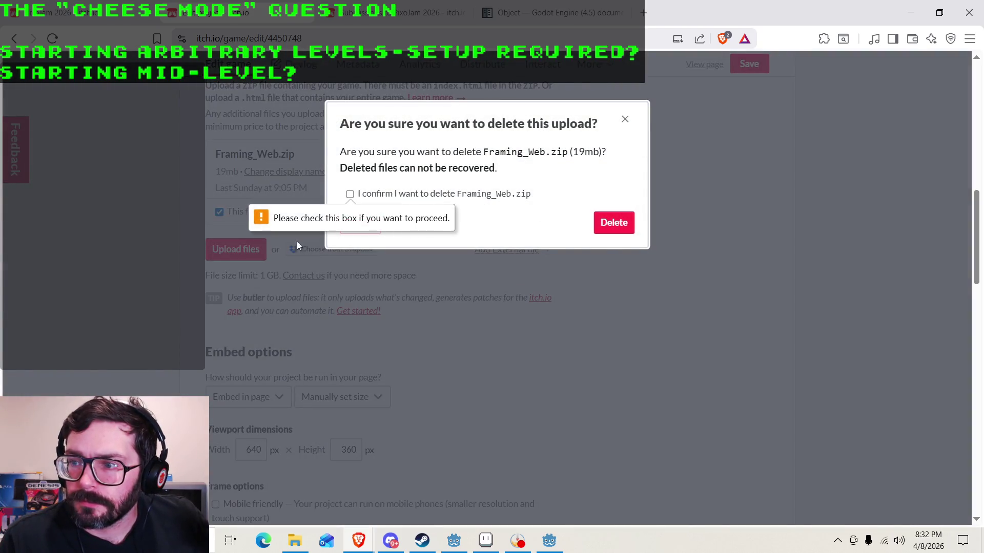
left_click(350, 194)
left_click(614, 220)
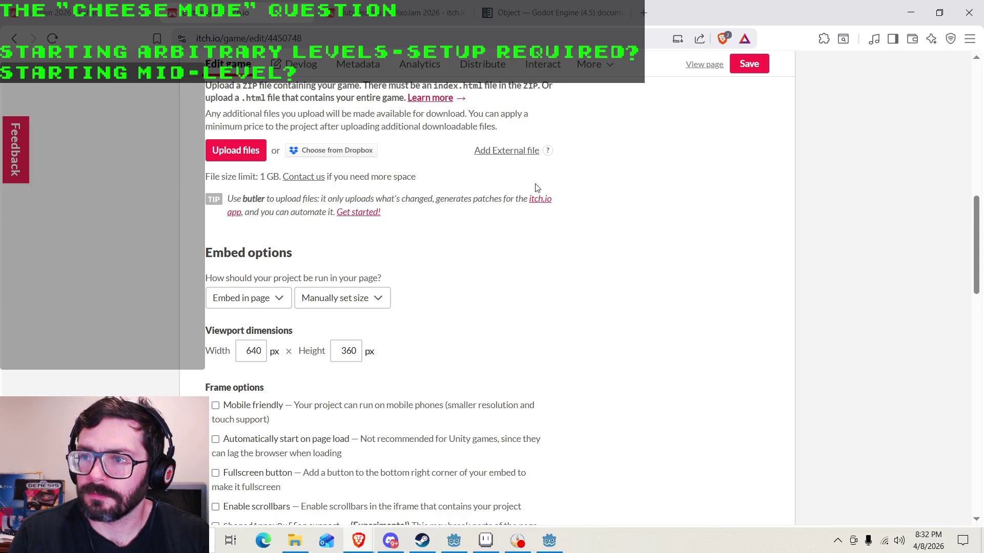
scroll(338, 234, "up", 2)
left_click(294, 541)
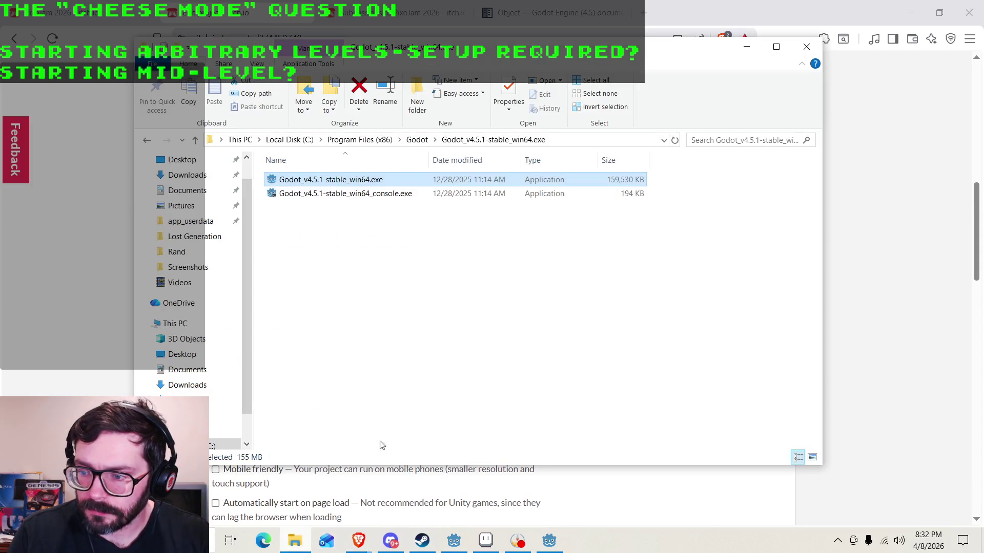
Delete the old Framing_Web.zip from Documents\Godot\Builds\Framing\Web.
left_click(204, 368)
double_click(296, 250)
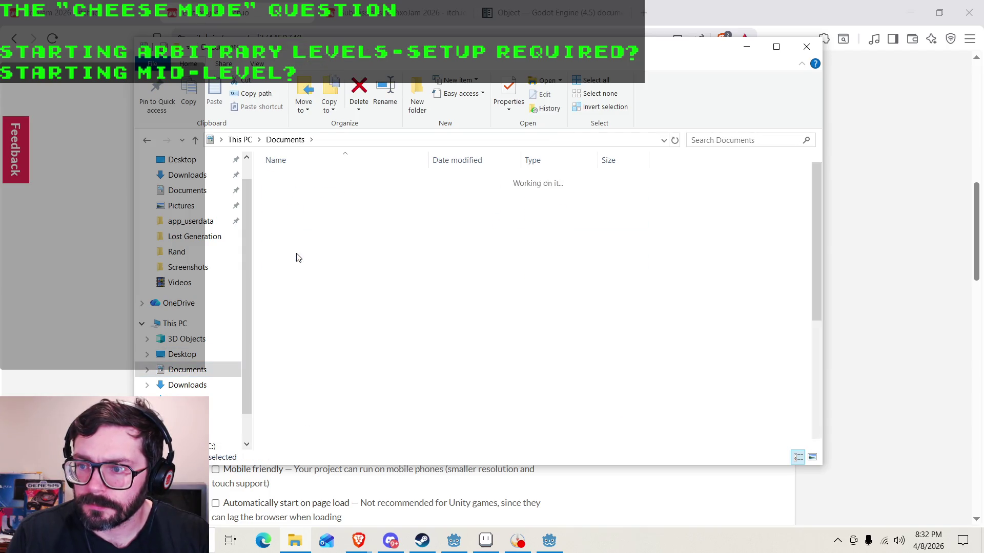
left_click(319, 268)
left_click(320, 281)
double_click(318, 279)
double_click(308, 249)
left_click(307, 180)
double_click(307, 180)
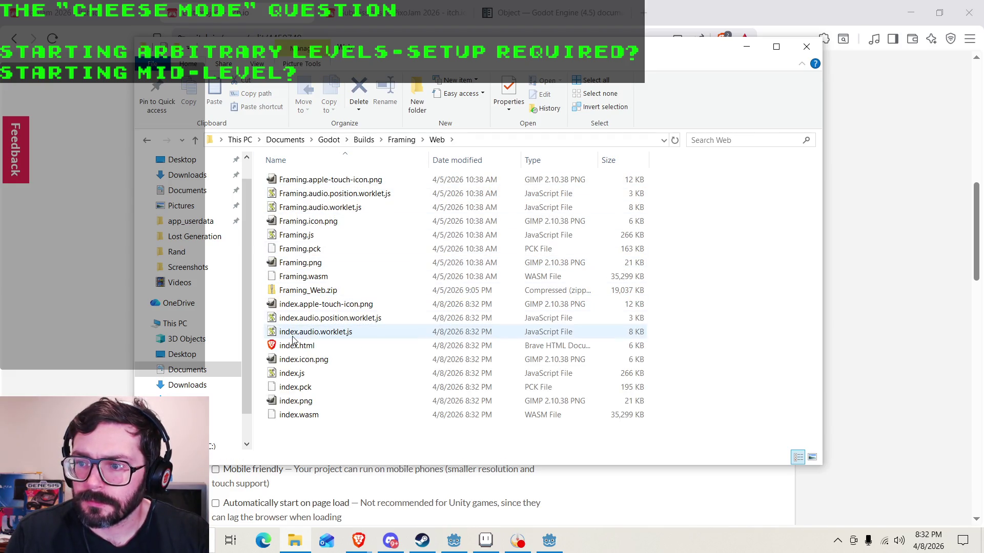
left_click(297, 290)
right_click(297, 290)
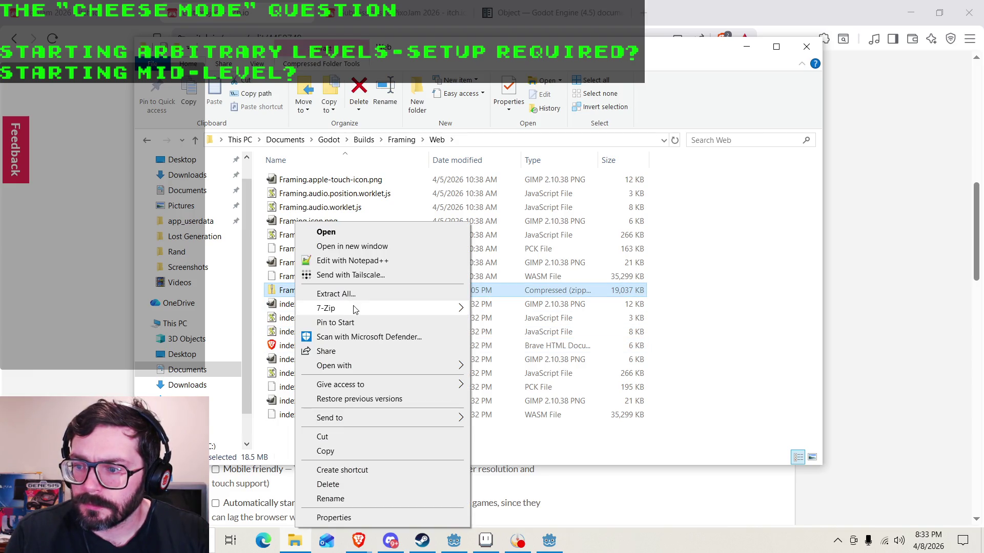
left_click(331, 484)
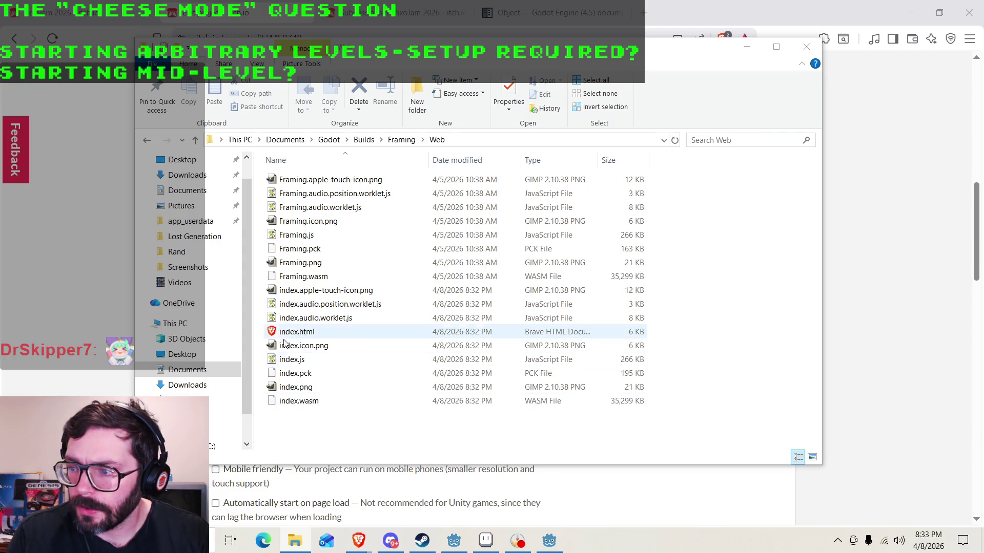
Compress every file in the Web folder into a new Framing_Web.zip with 7-Zip.
mouse_move(354, 417)
left_mouse_down()
mouse_move(287, 241)
mouse_move(301, 183)
mouse_move(303, 201)
left_mouse_up()
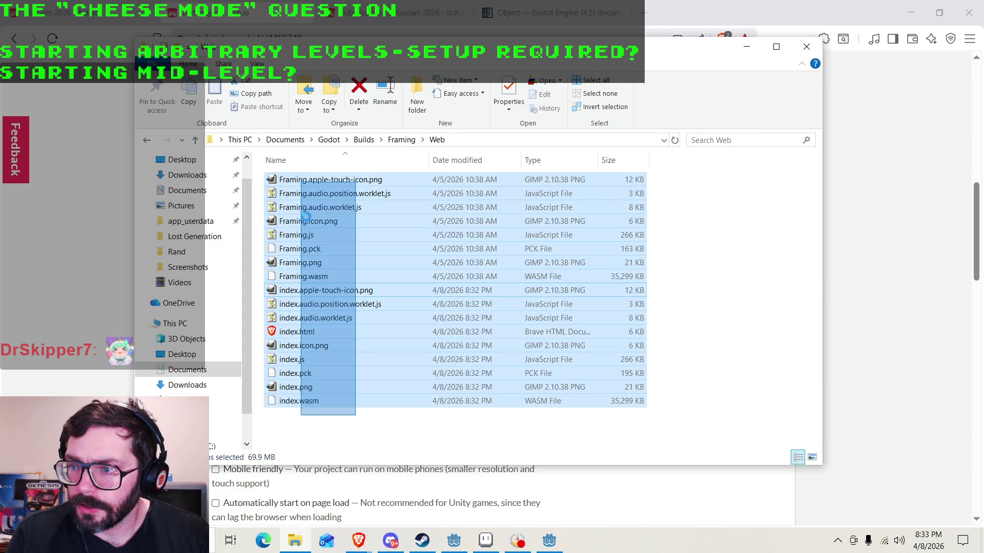
right_click(314, 273)
mouse_move(482, 301)
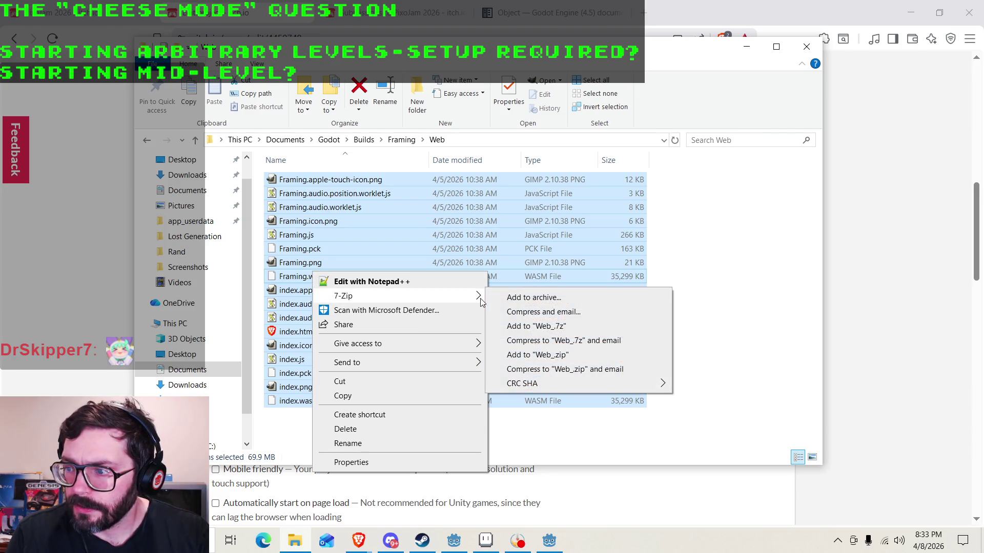
left_click(535, 297)
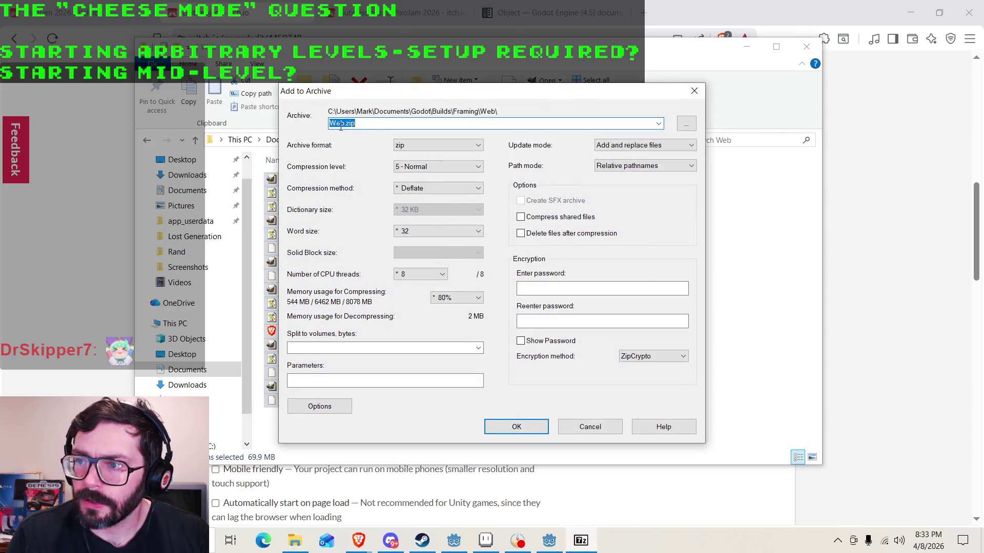
type("Framing")
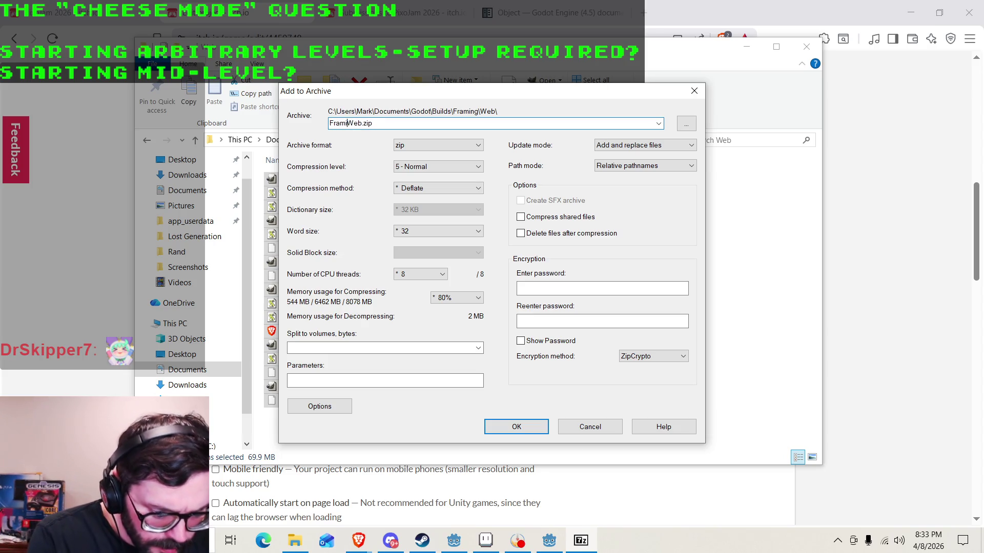
type("_")
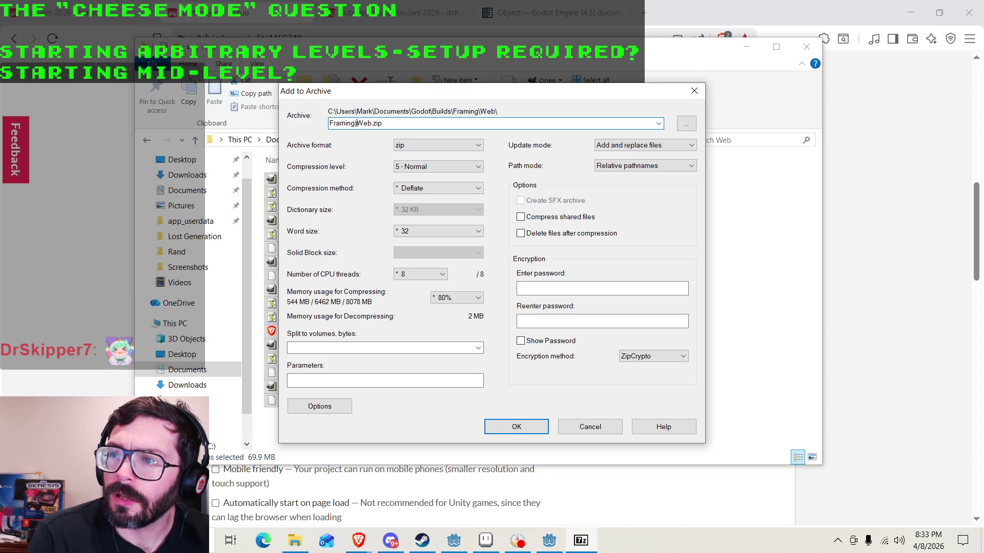
left_click(516, 427)
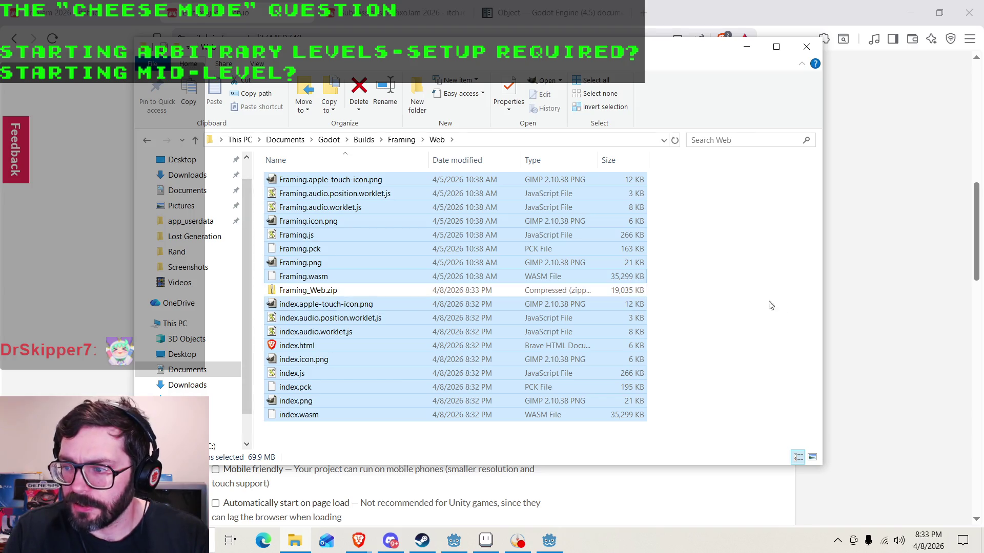
left_click(930, 313)
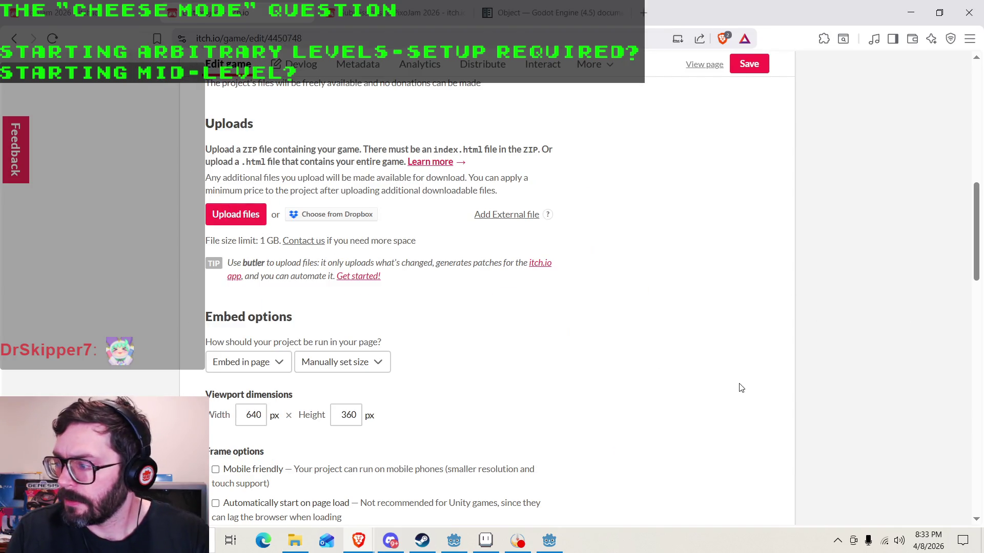
Pick Framing_Web.zip from Documents\Godot\Builds\Framing\Web and start uploading it.
left_click(261, 213)
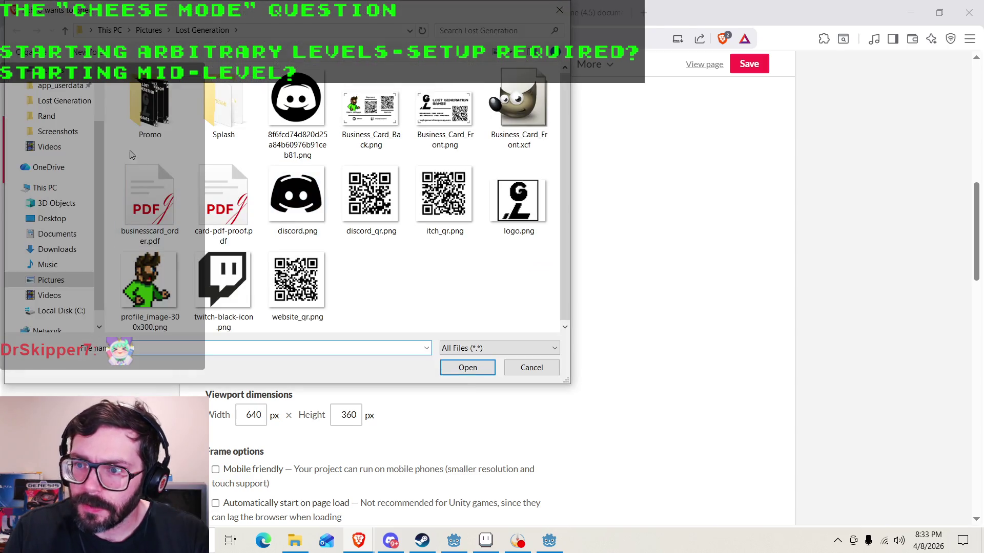
left_click(110, 30)
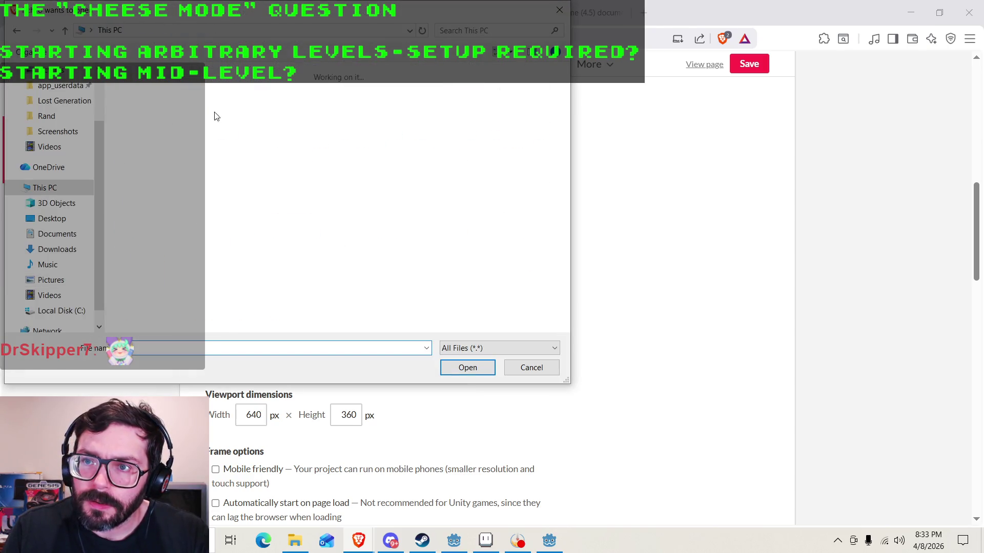
left_click(70, 233)
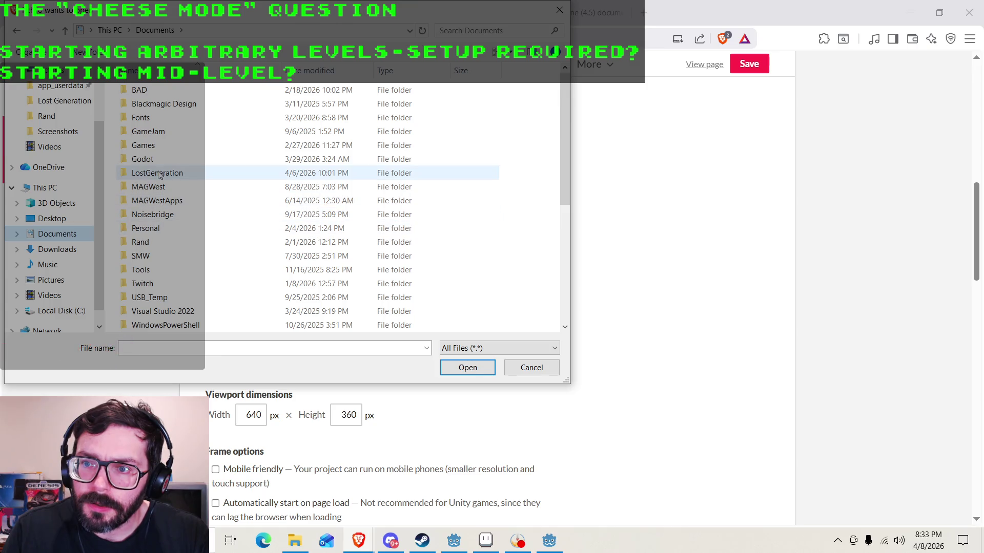
double_click(149, 159)
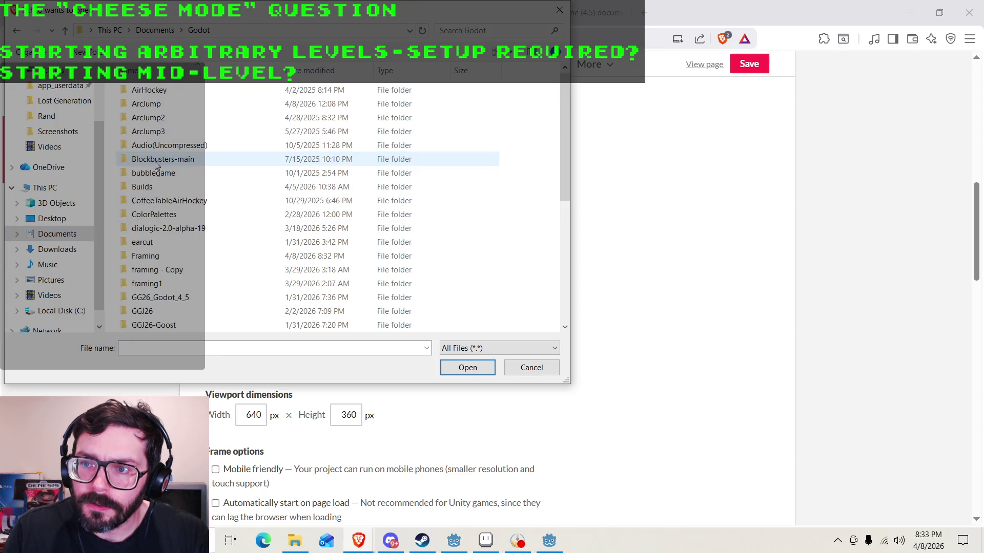
double_click(154, 187)
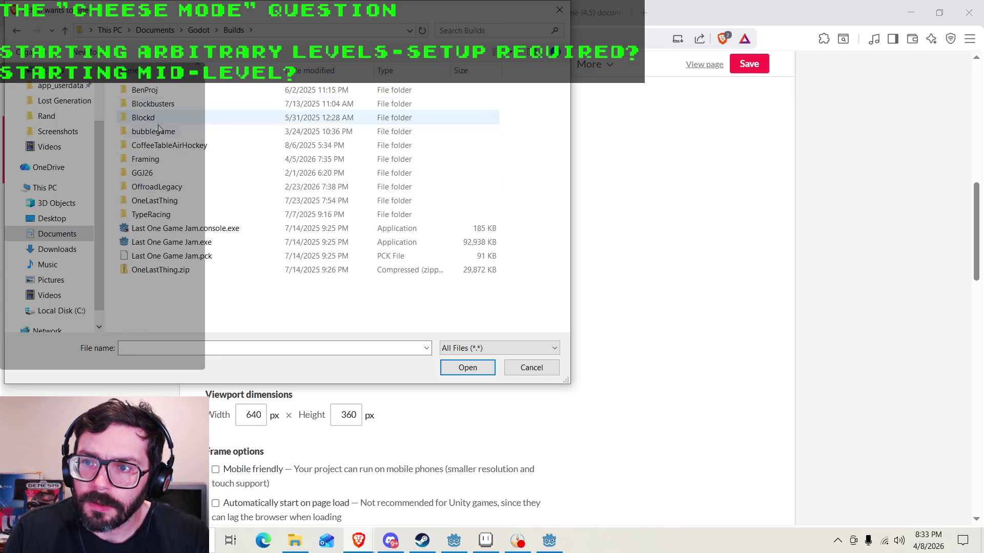
double_click(154, 159)
double_click(169, 90)
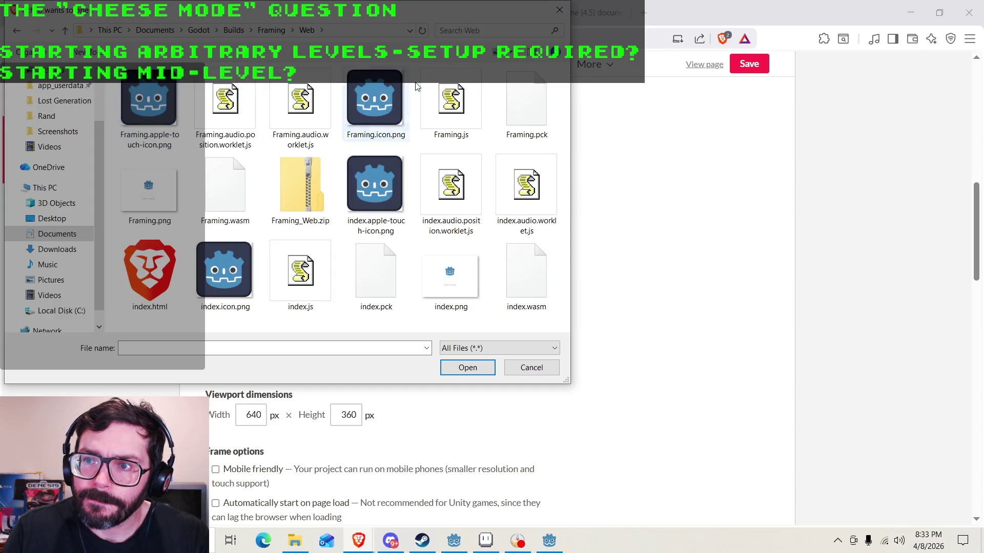
left_click(302, 187)
left_click(467, 367)
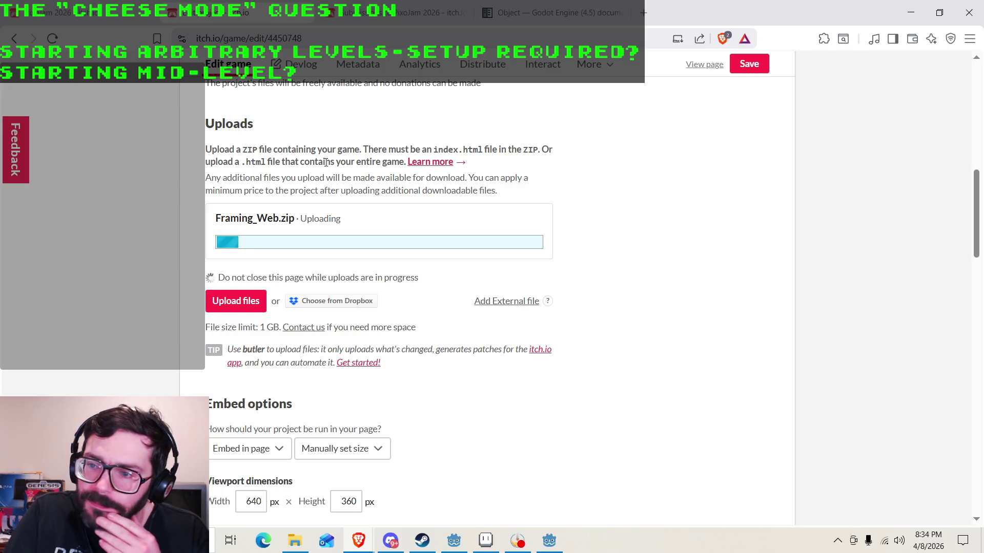
left_click_drag(221, 278, 359, 277)
mouse_move(425, 279)
left_mouse_down()
mouse_move(220, 280)
mouse_move(425, 277)
left_mouse_up()
left_click(218, 279)
left_click(426, 278)
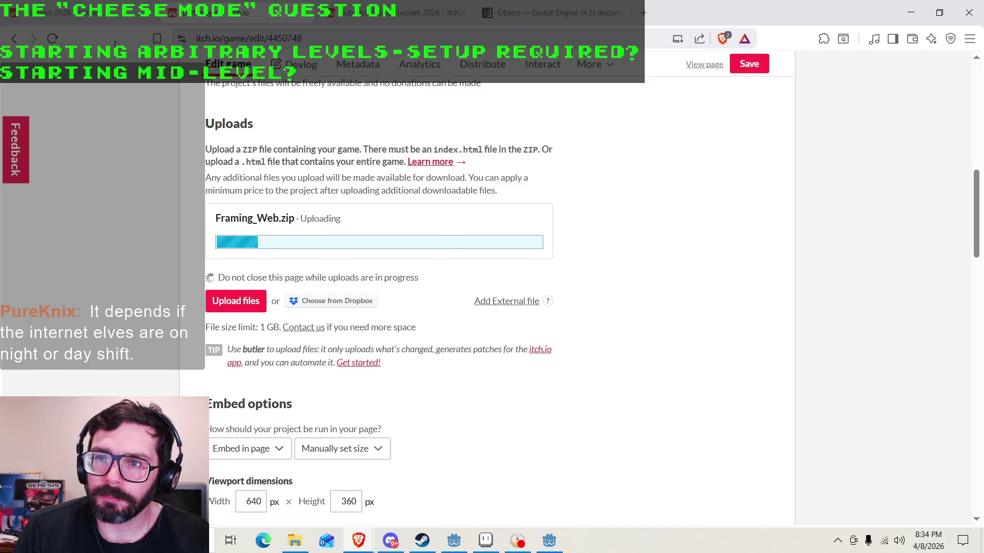
key("F5")
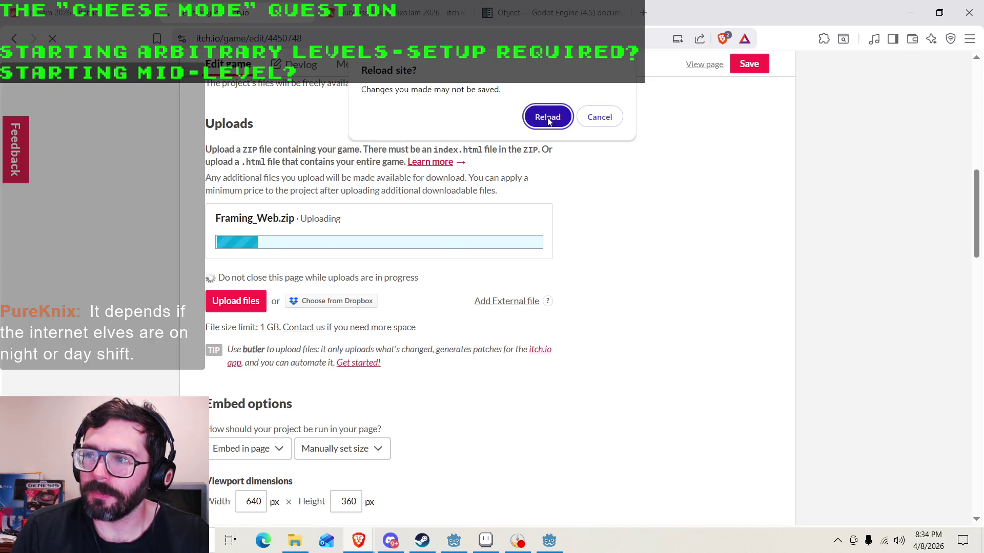
Reload the edit page and upload Framing_Web.zip as the game file.
left_click(549, 116)
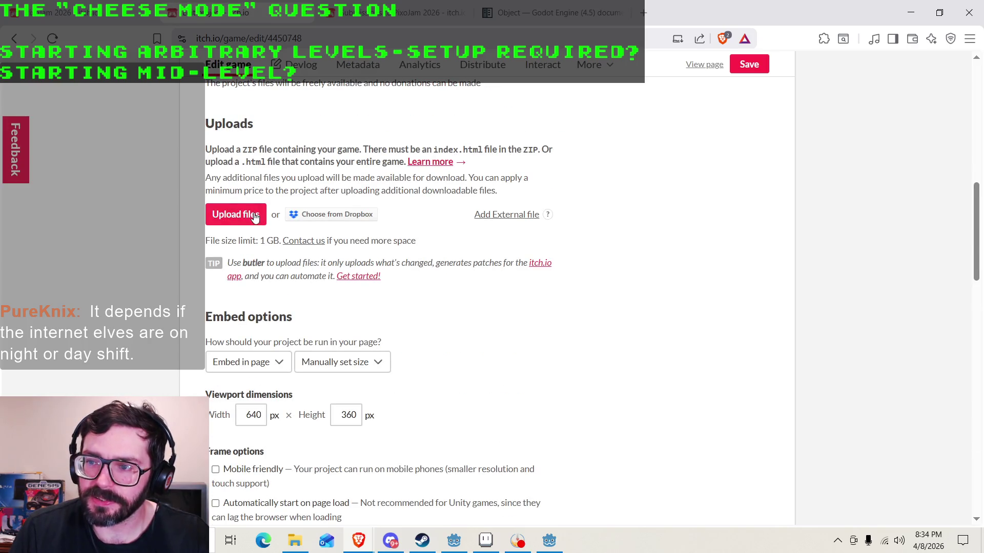
left_click(257, 218)
left_click(300, 190)
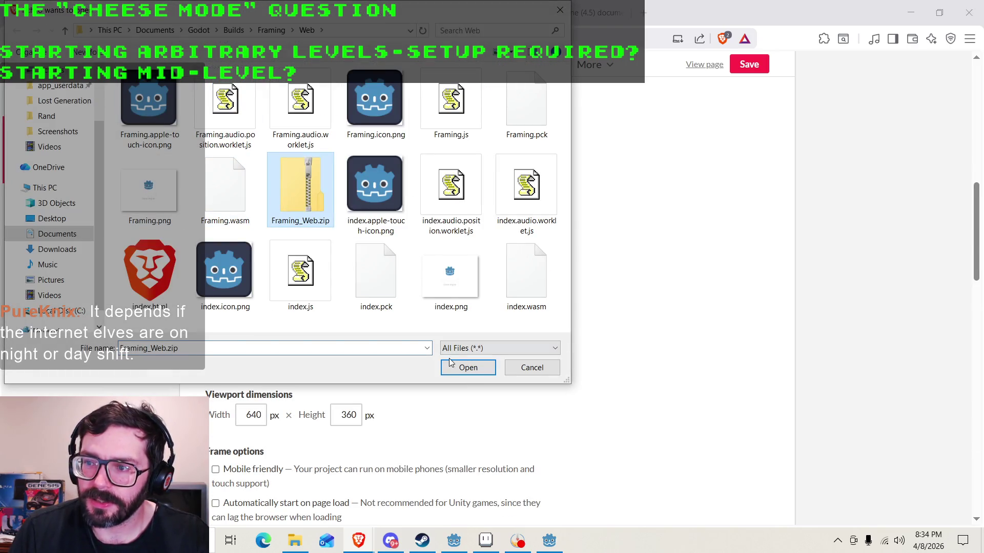
left_click(458, 362)
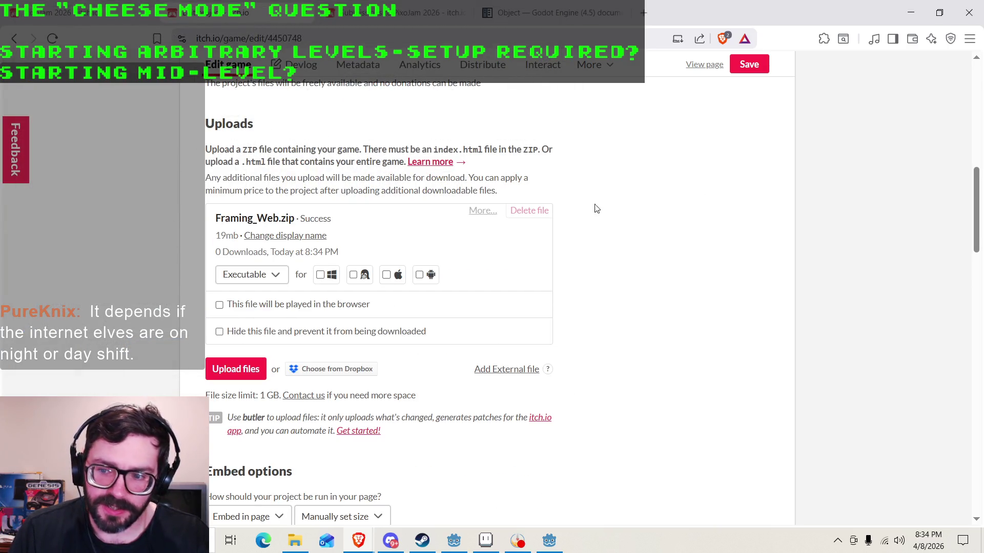
Mark Framing_Web.zip as played in the browser and save the game page.
left_click(221, 308)
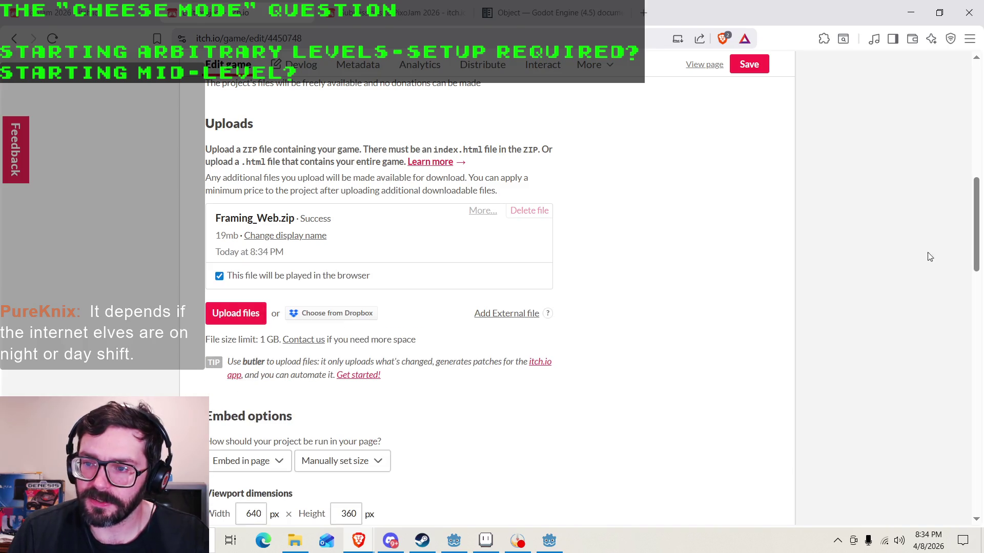
scroll(845, 251, "down", 10)
left_click(748, 76)
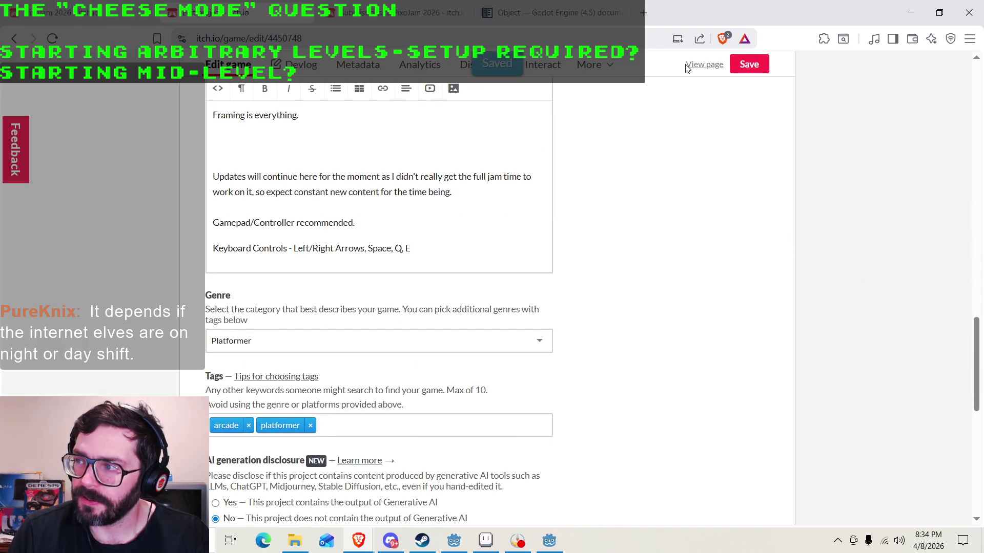
left_click(704, 65)
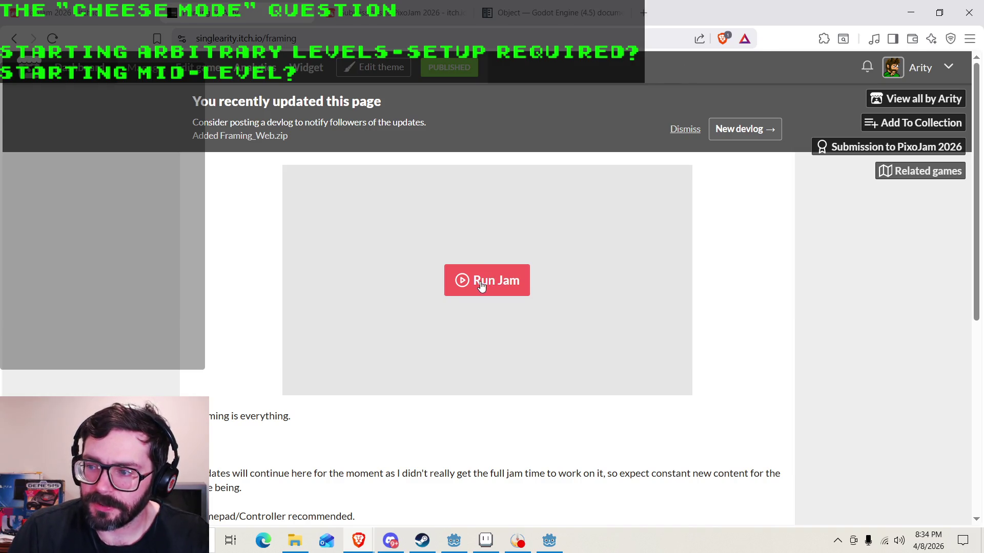
Launch the embedded Framing game and jump up the first platforms.
left_click(479, 286)
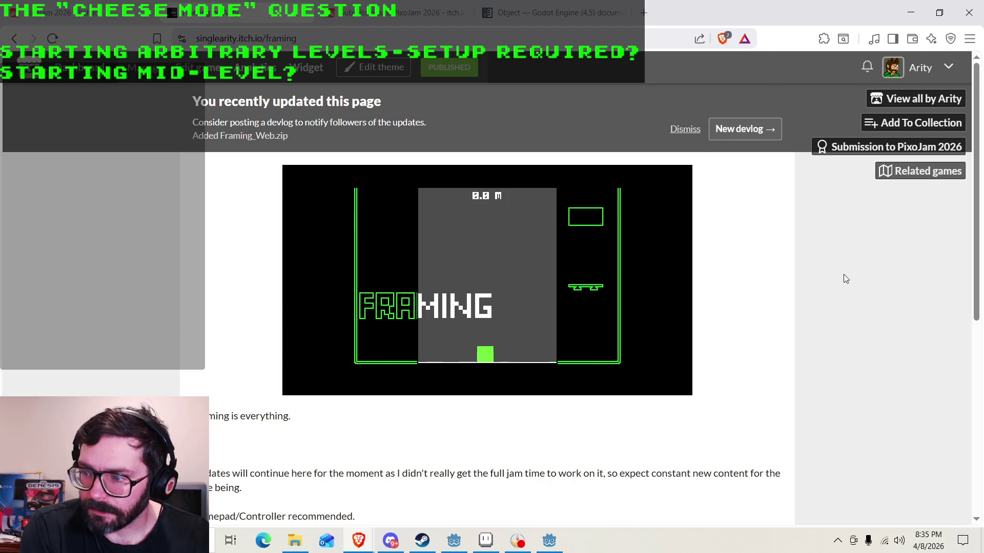
key("Right")
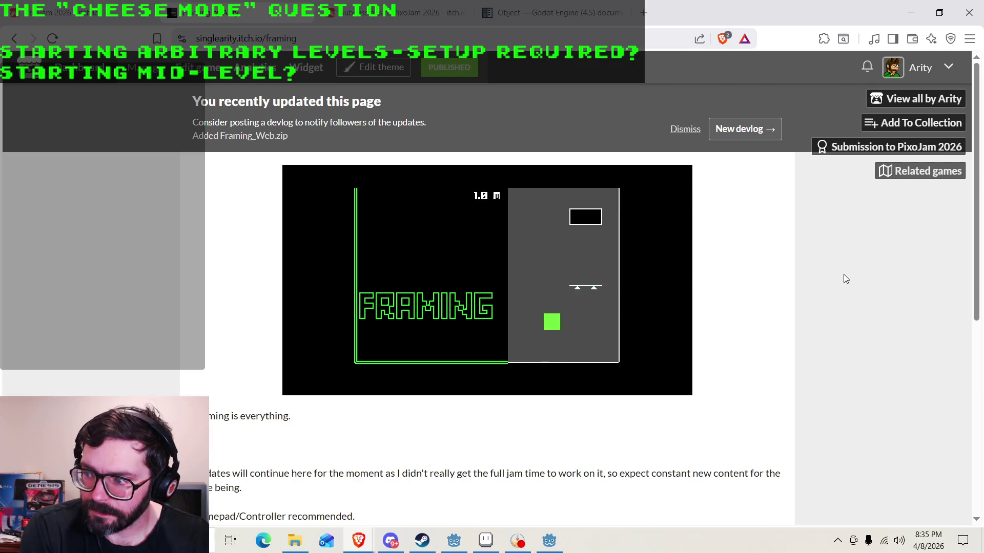
key("space")
key("Right")
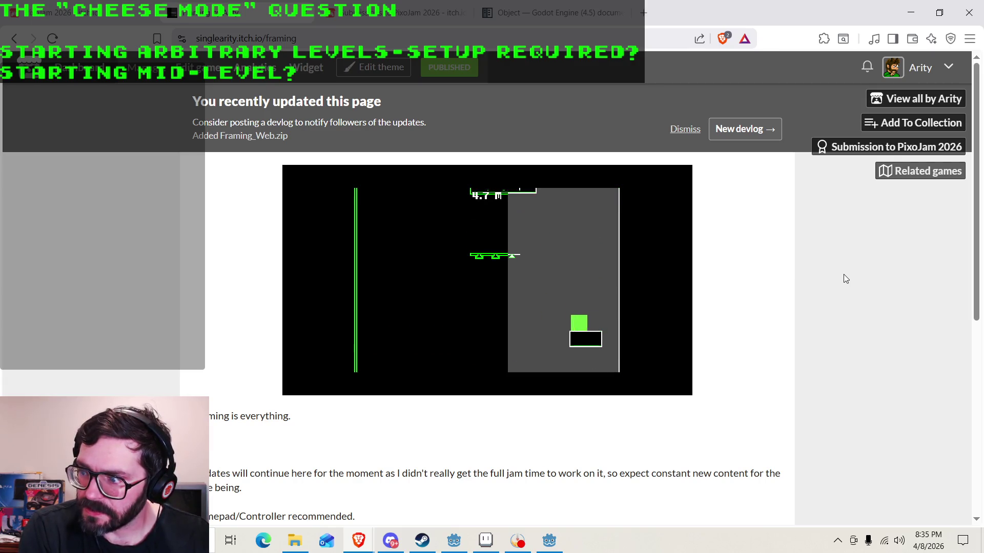
key("space")
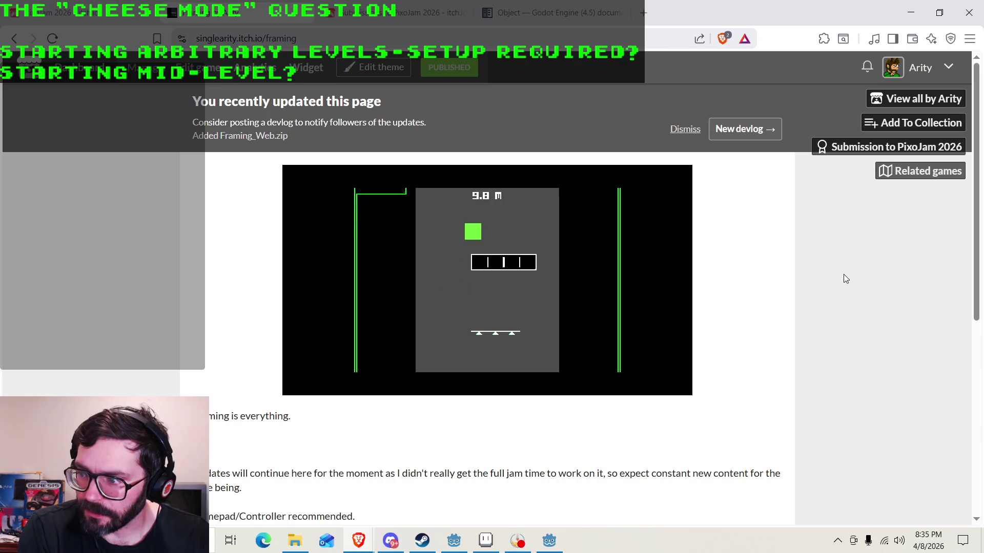
key("Left")
key("space")
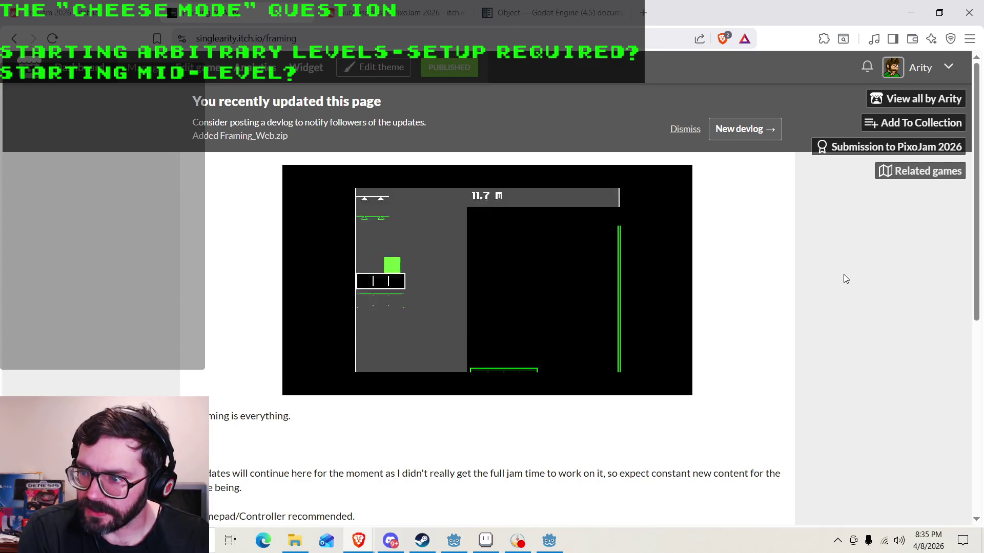
key("space")
Keep climbing the level in the browser build up to 40.6 m.
key("Right")
key("Left")
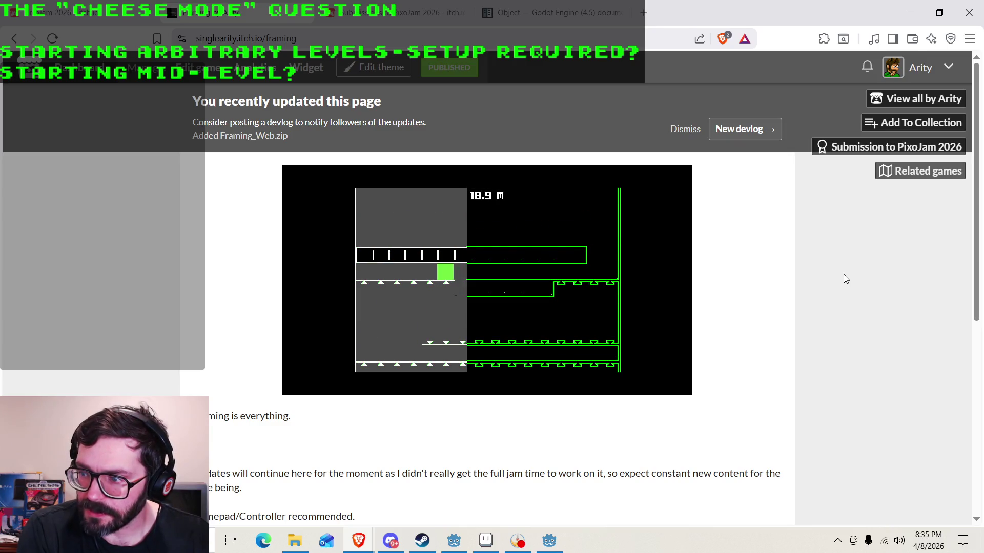
key("Right")
key("Right")
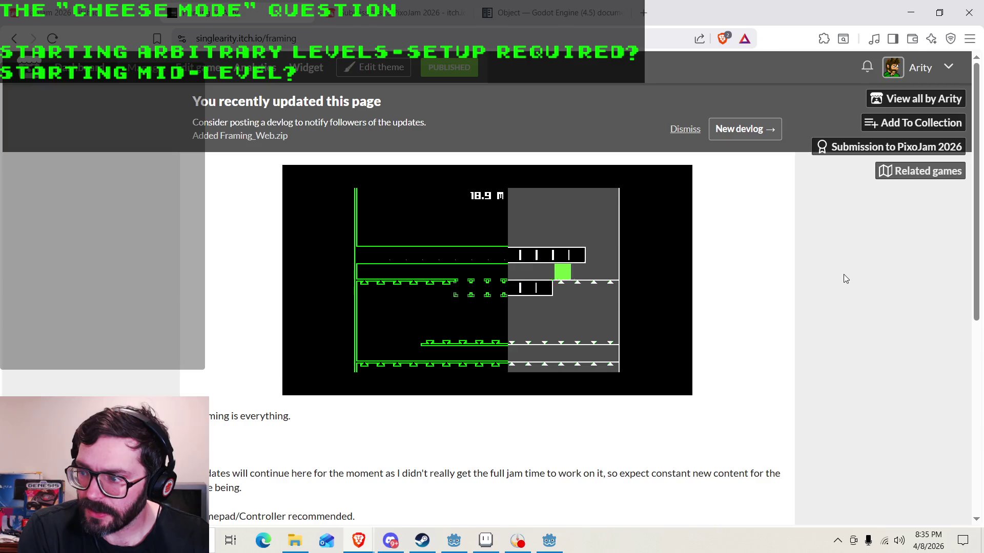
key("space")
key("Right")
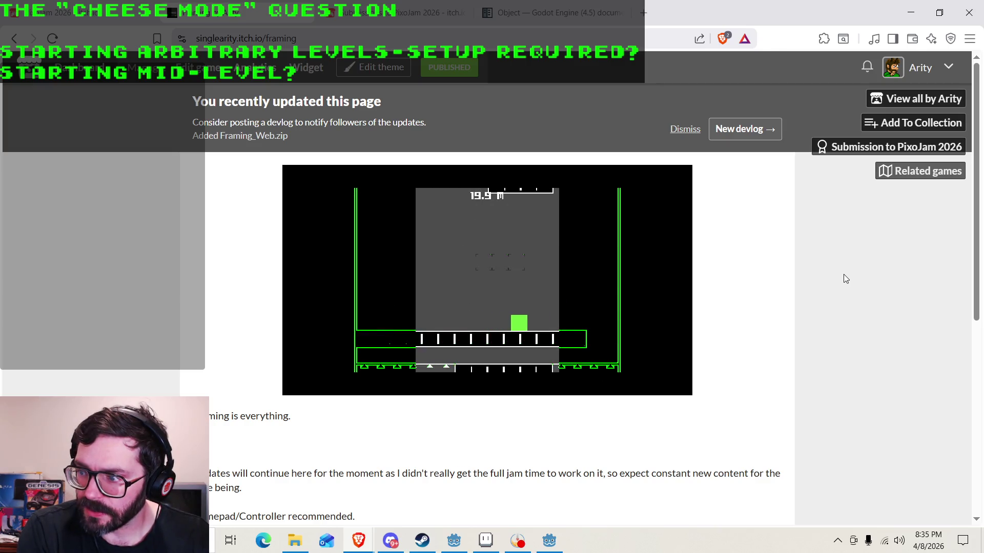
key("space")
key("space")
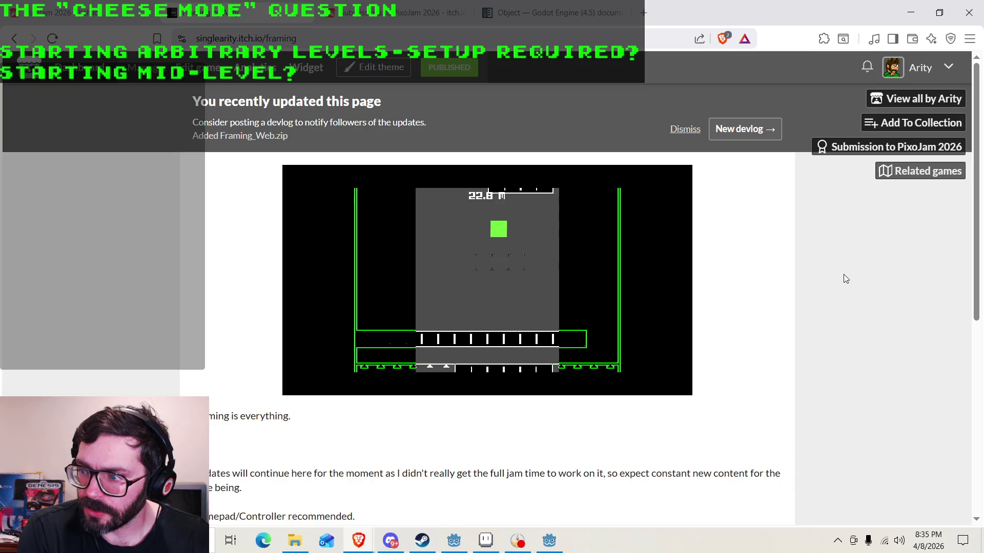
key("space")
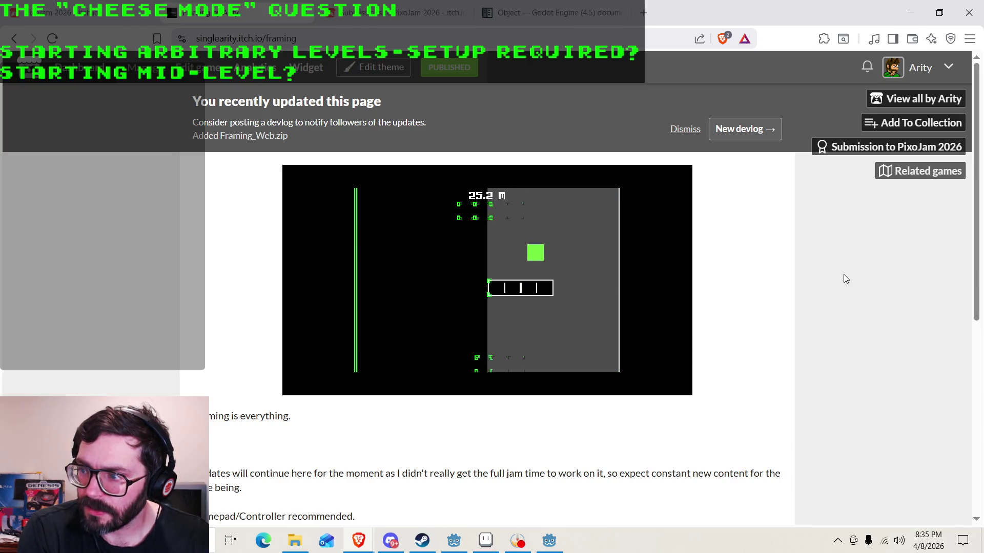
key("Left")
key("space")
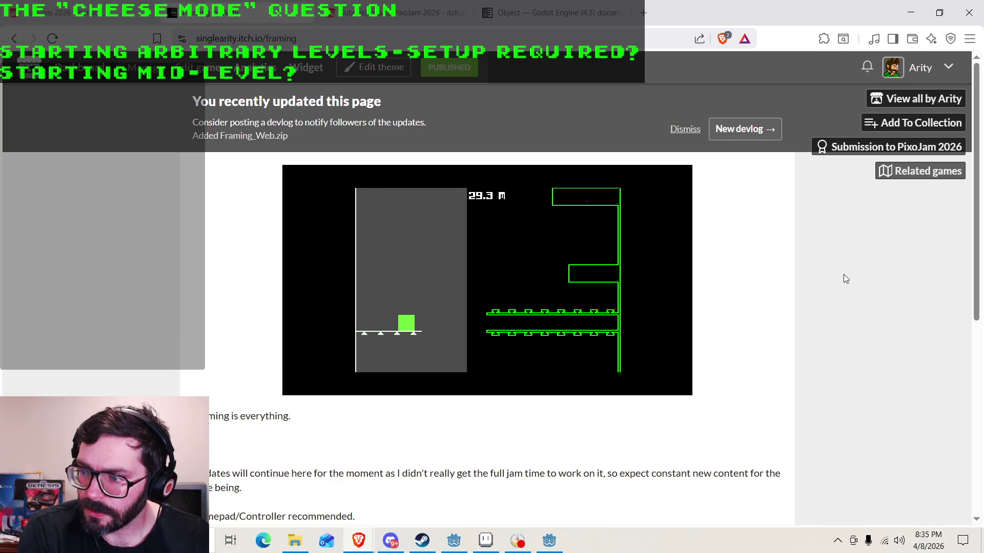
key("space")
key("space")
key("space")
key("space")
key("space")
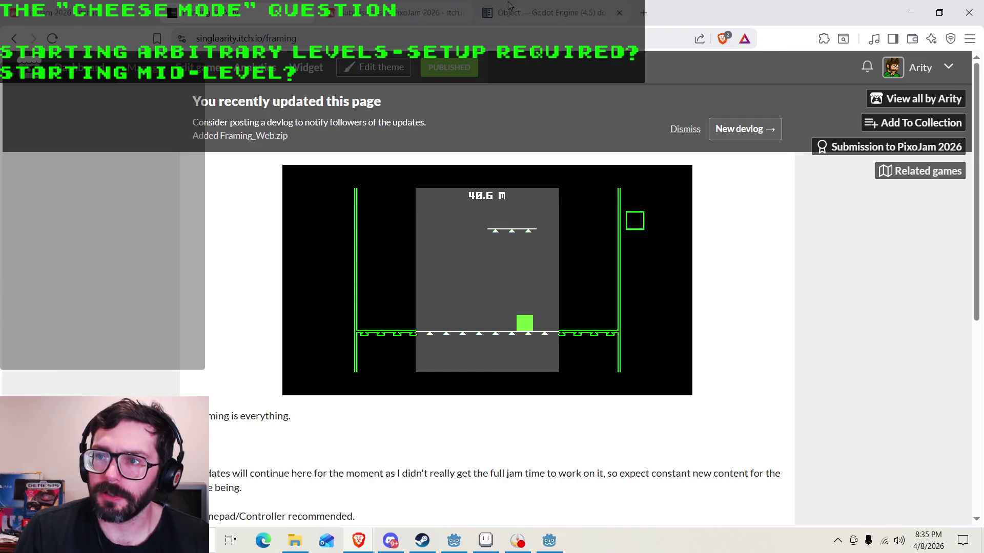
right_click(263, 39)
Copy the Framing game page's URL from the address bar.
left_click(302, 129)
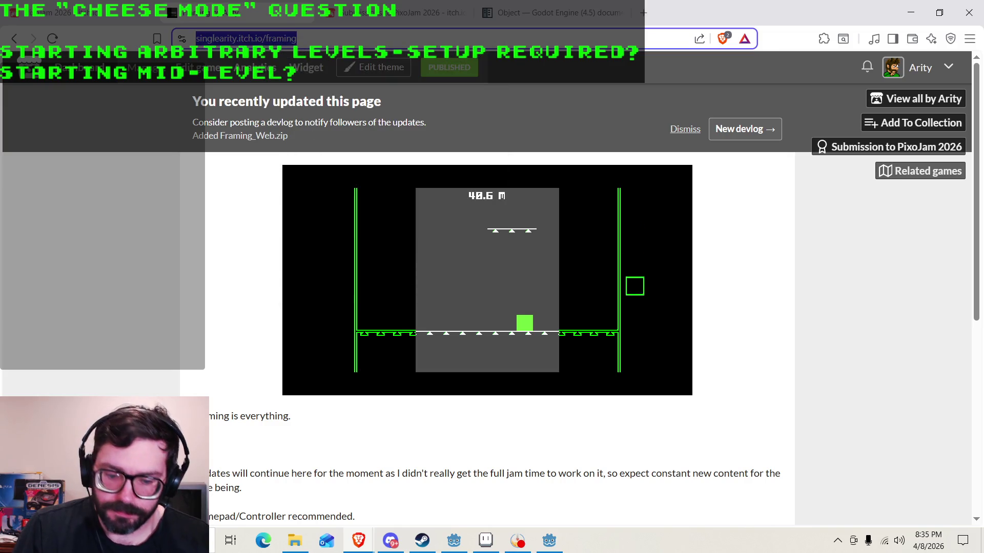
key("alt+Tab")
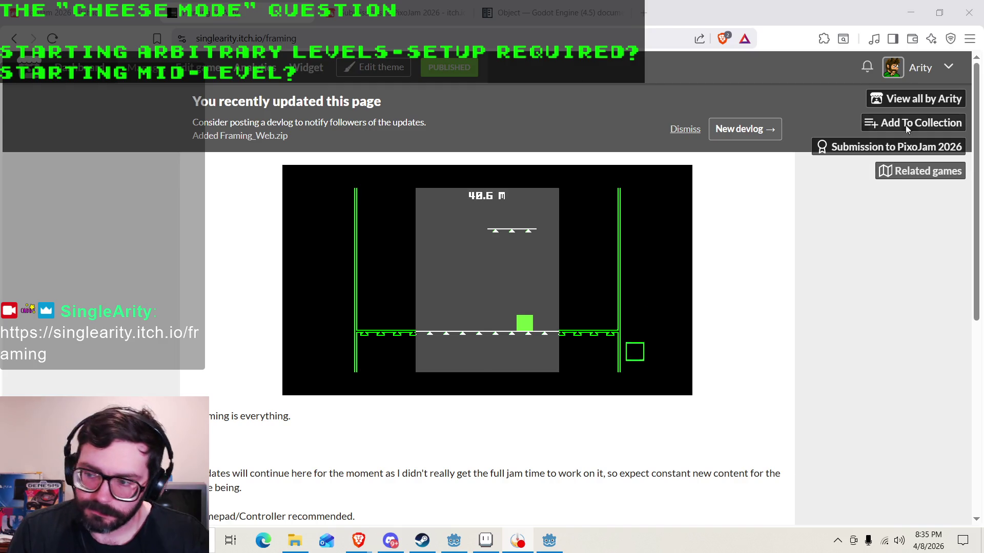
key("ctrl+l")
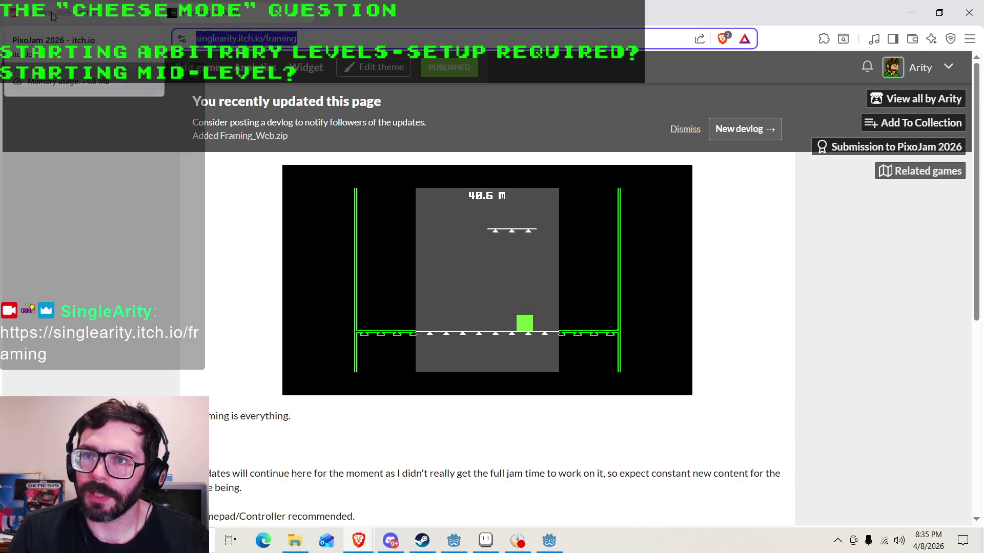
Open the PixoJam 2026 submissions and check Framing among the 11 entries.
left_click(112, 22)
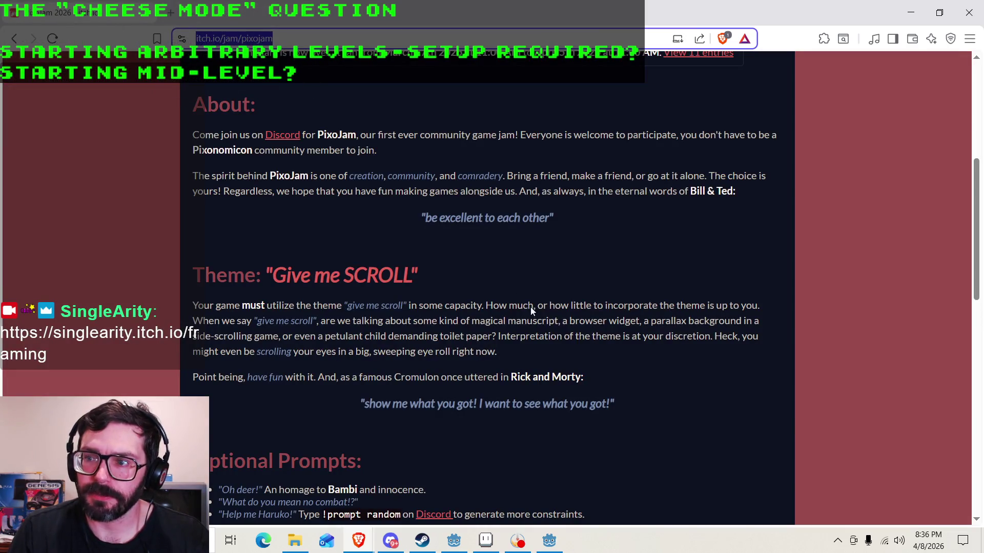
scroll(450, 366, "up", 5)
left_click(701, 308)
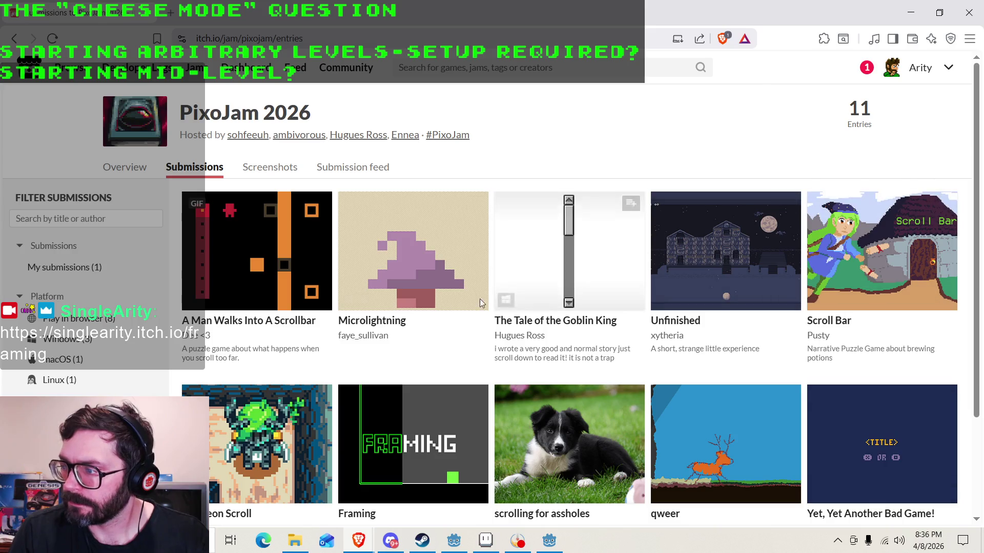
scroll(574, 338, "down", 3)
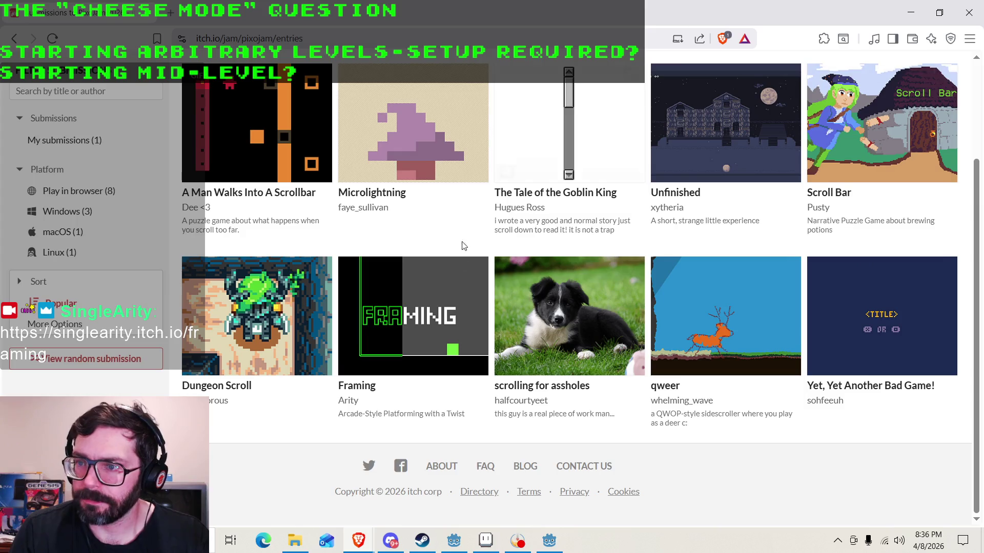
scroll(463, 245, "up", 3)
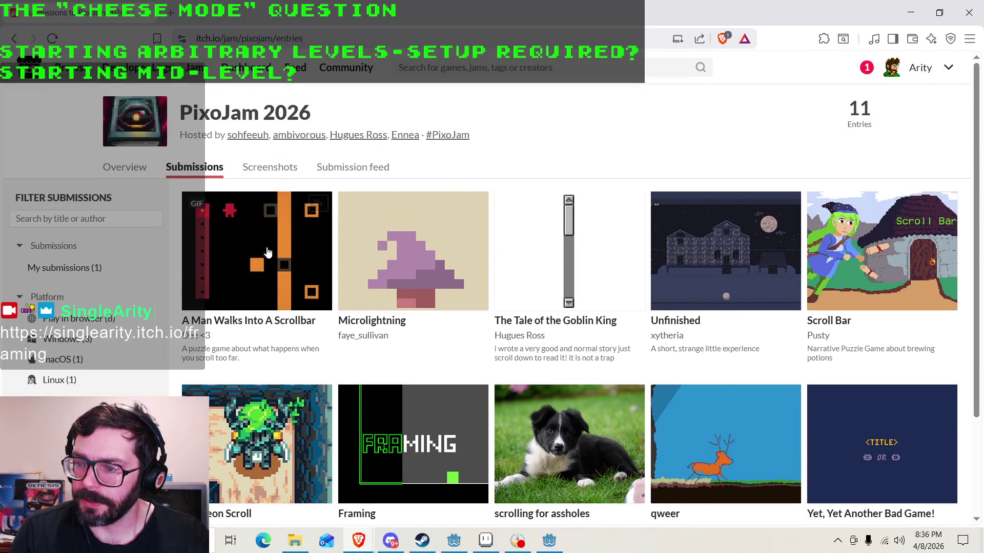
scroll(268, 241, "down", 1)
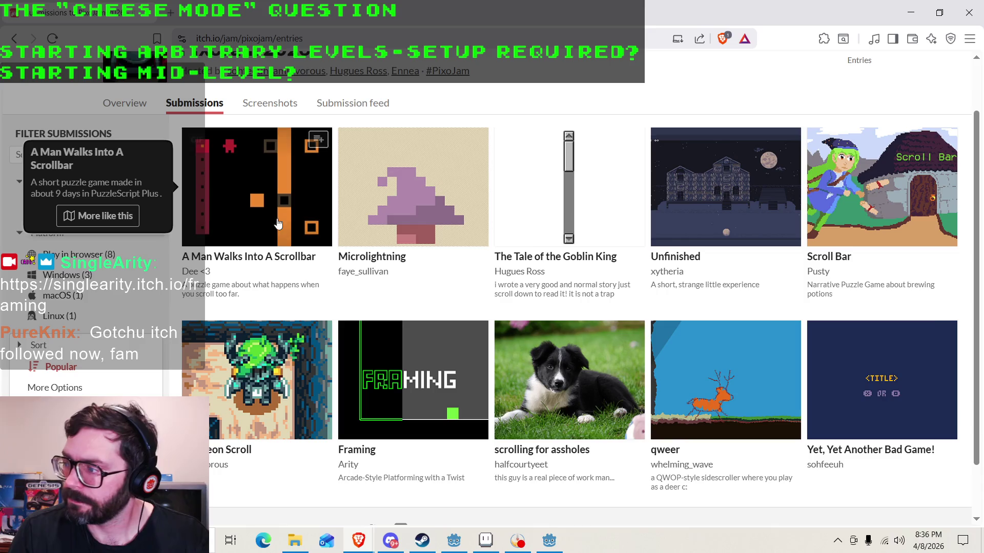